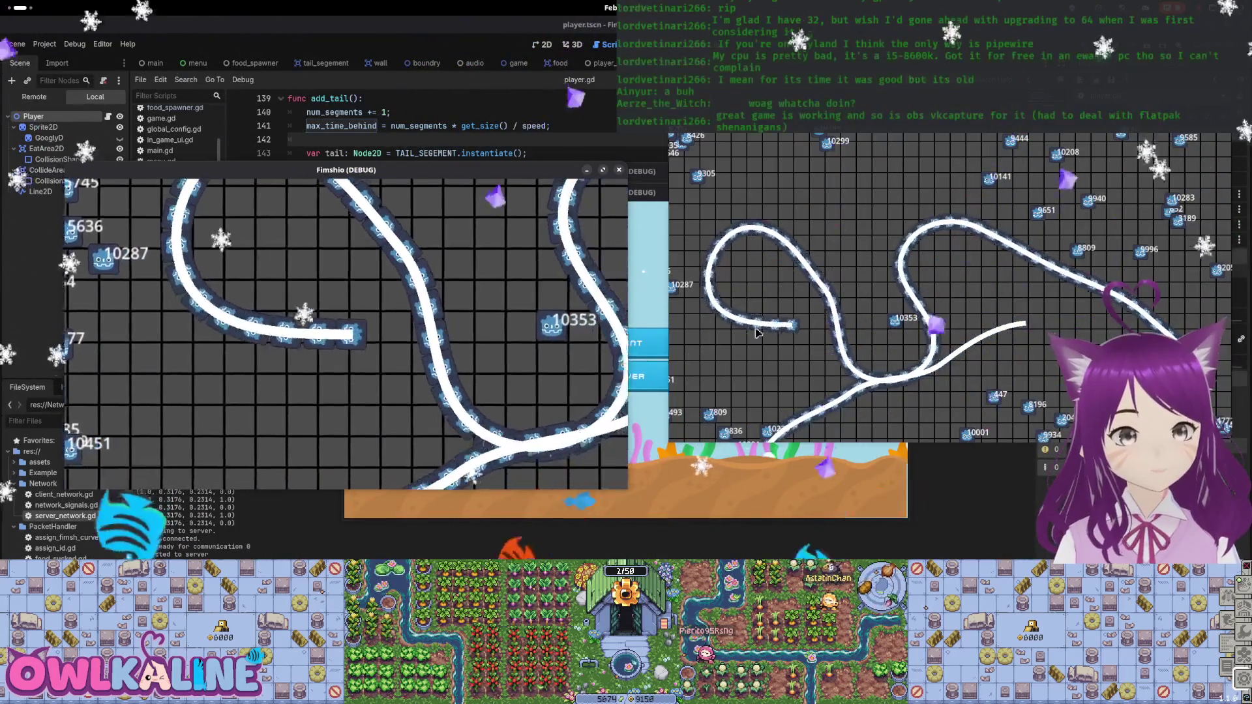
Restart the fish game, host one instance as server for a play-test, then stop it and return to line 147.
key(F8)
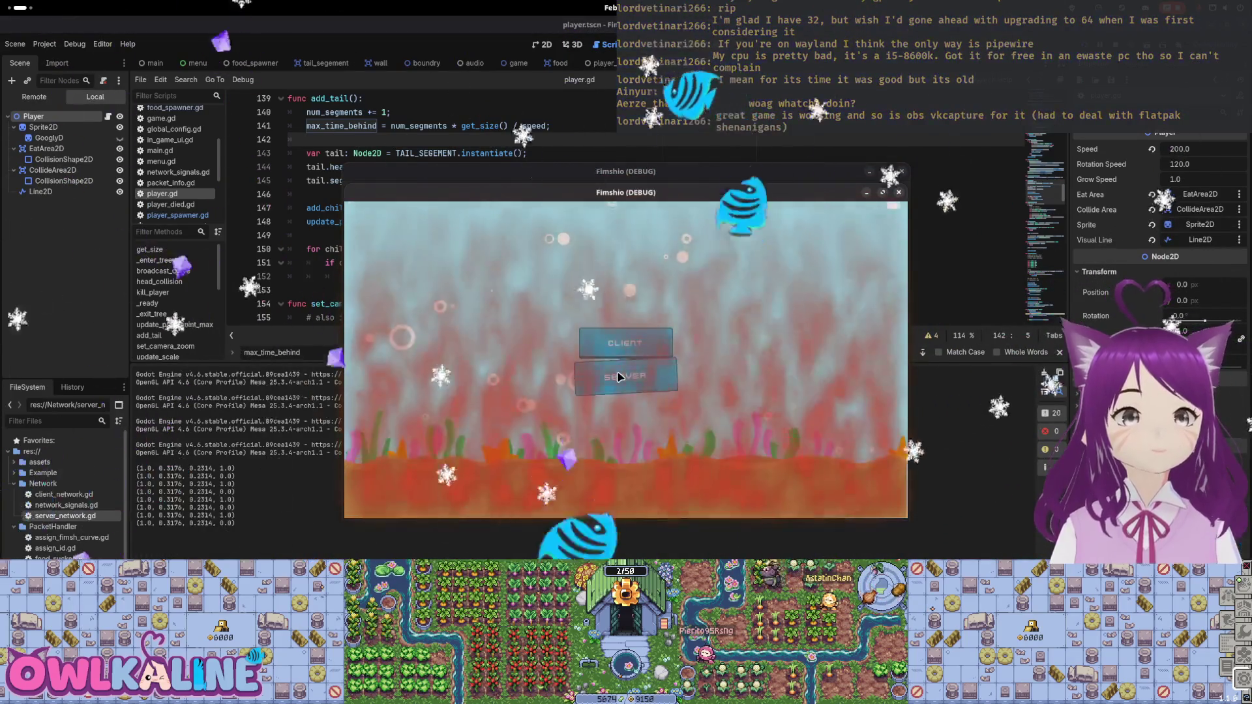
click(619, 377)
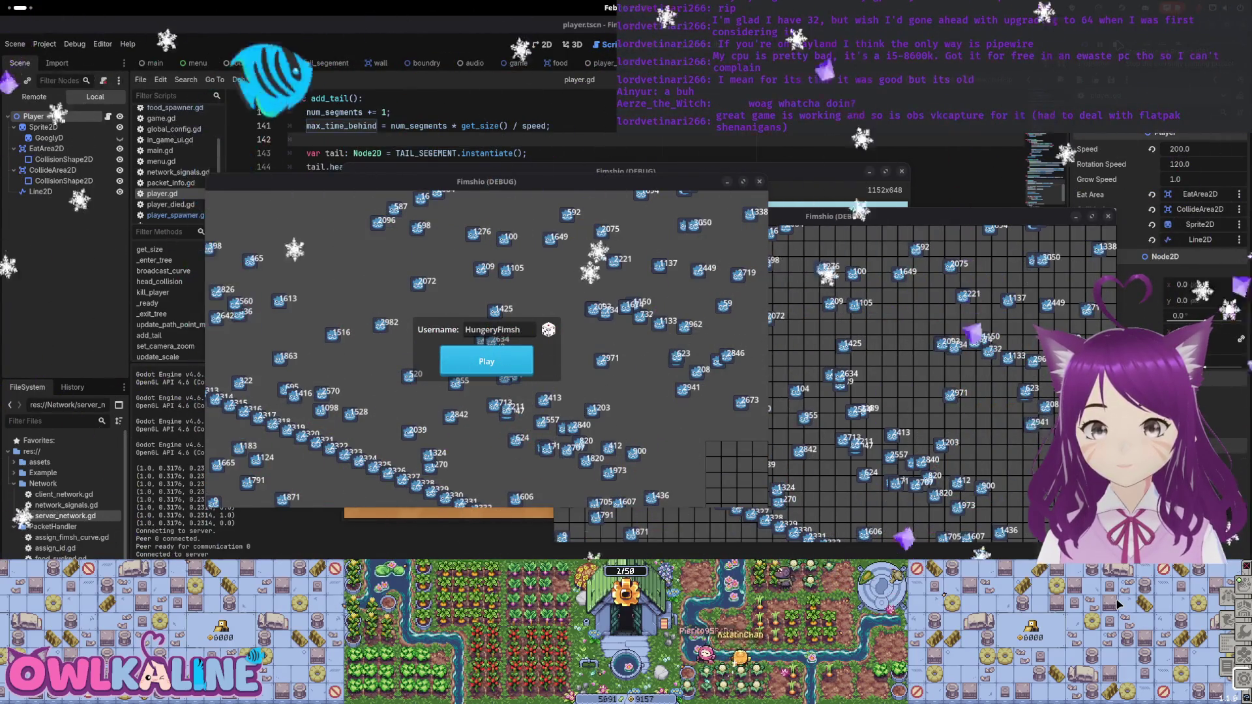
key(F8)
click(441, 204)
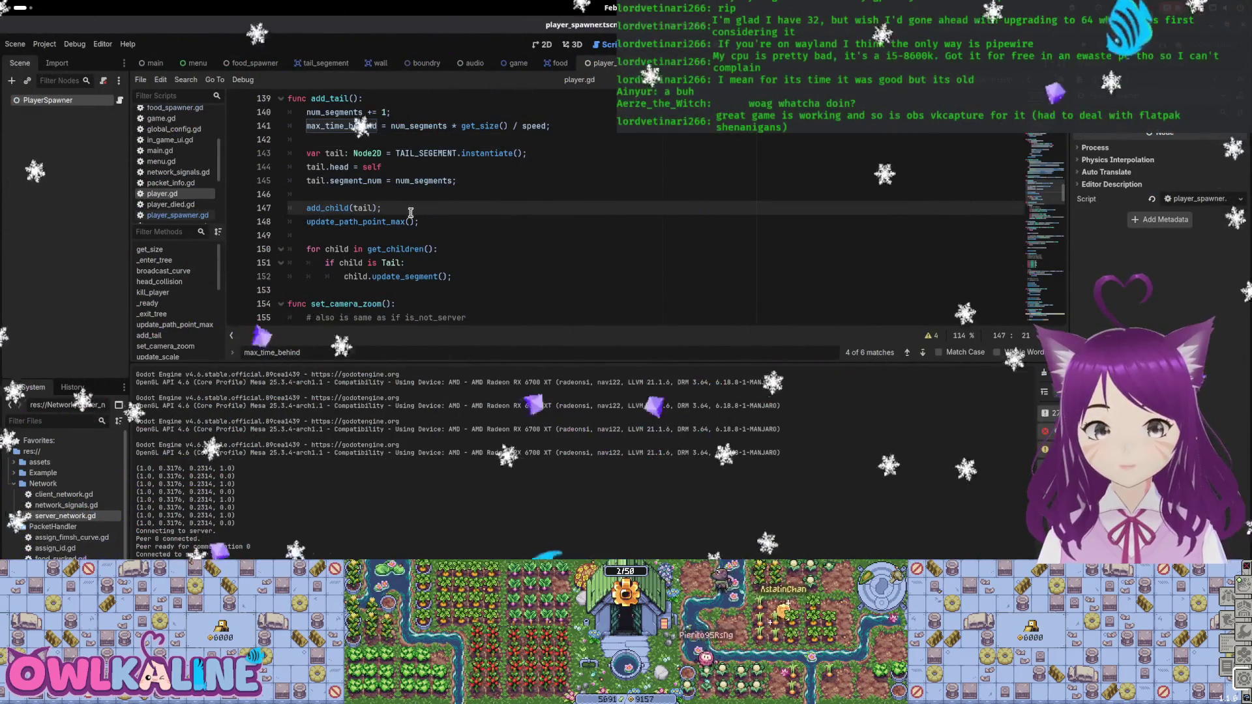
Open player_spawner.gd and scroll through it to review max_time_behind.
scroll(450, 235, up, 2)
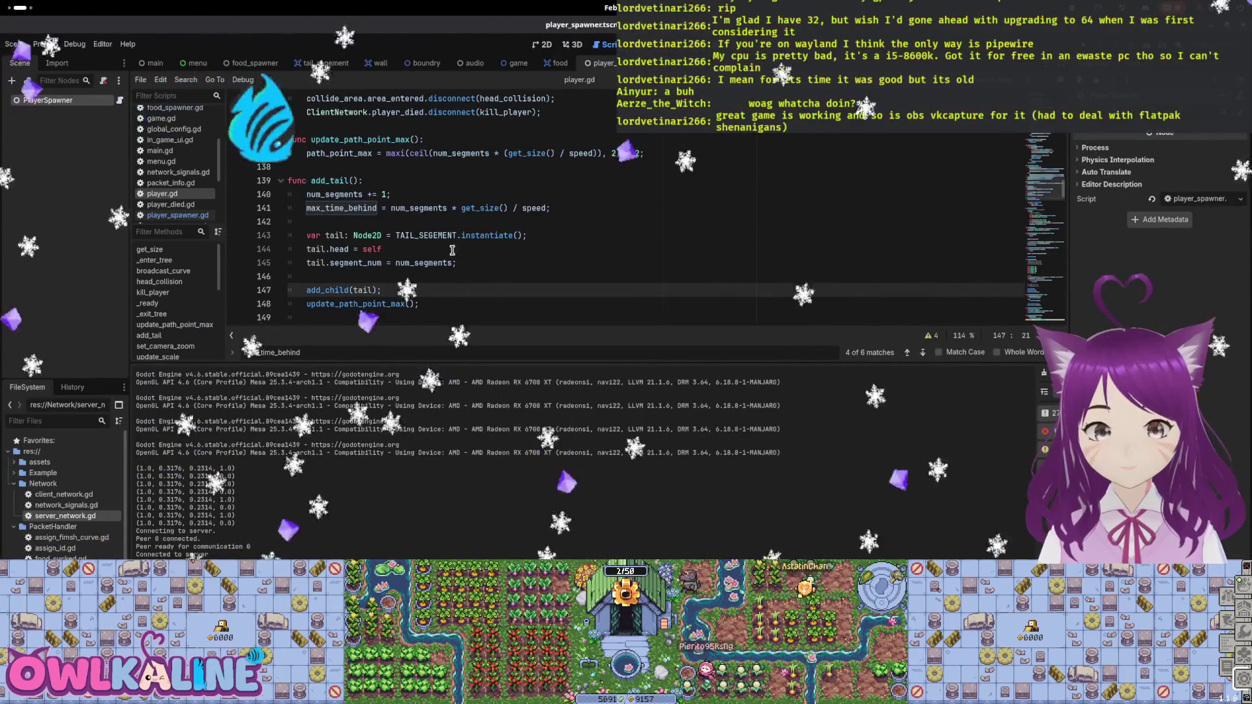
click(176, 215)
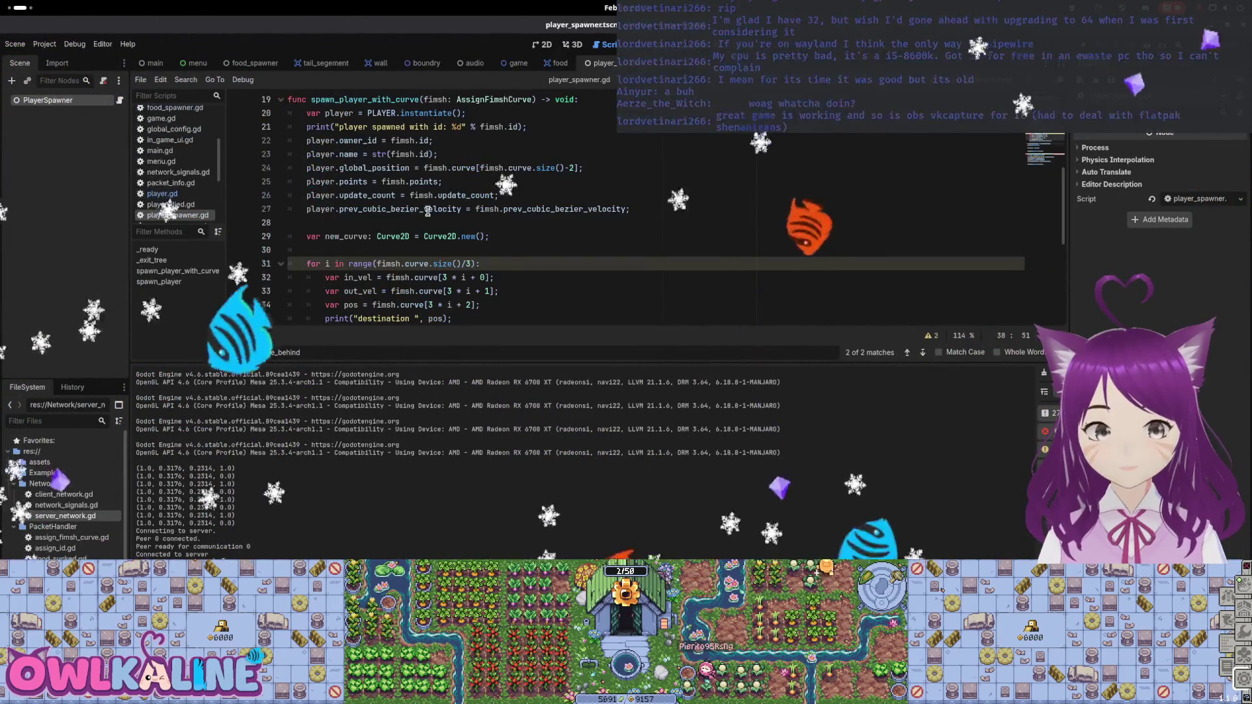
scroll(445, 236, up, 4)
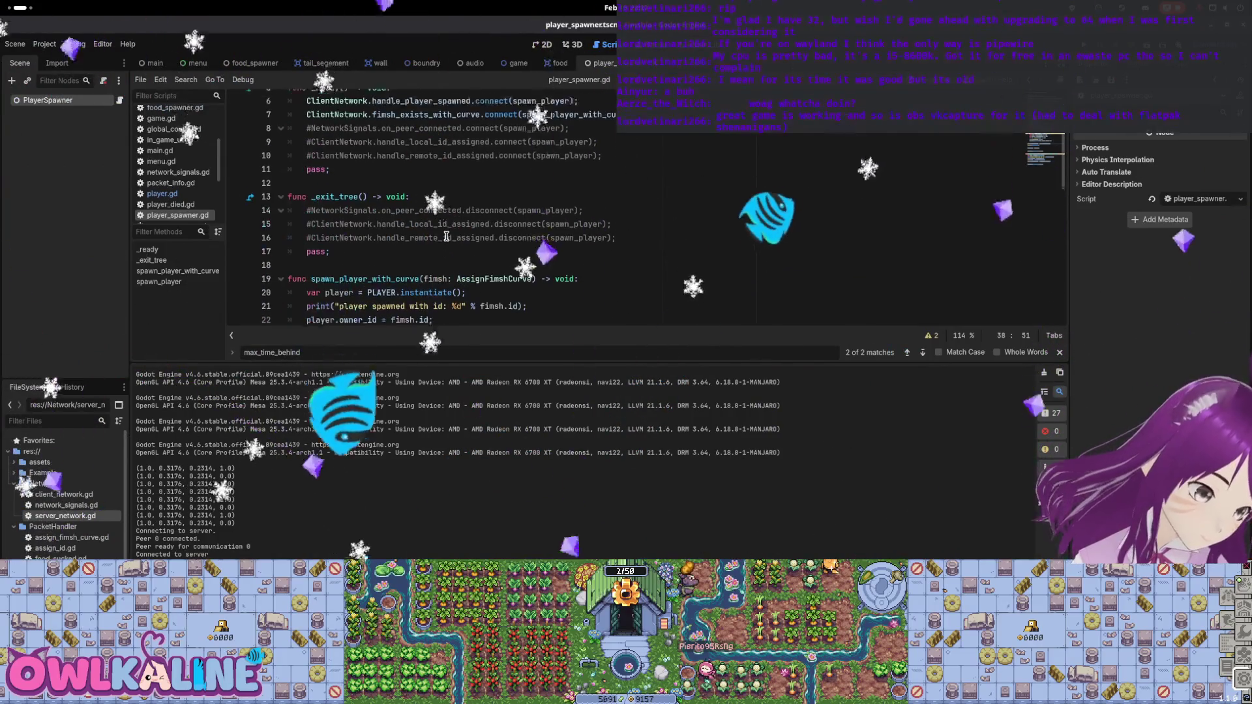
scroll(543, 258, up, 2)
scroll(432, 181, down, 8)
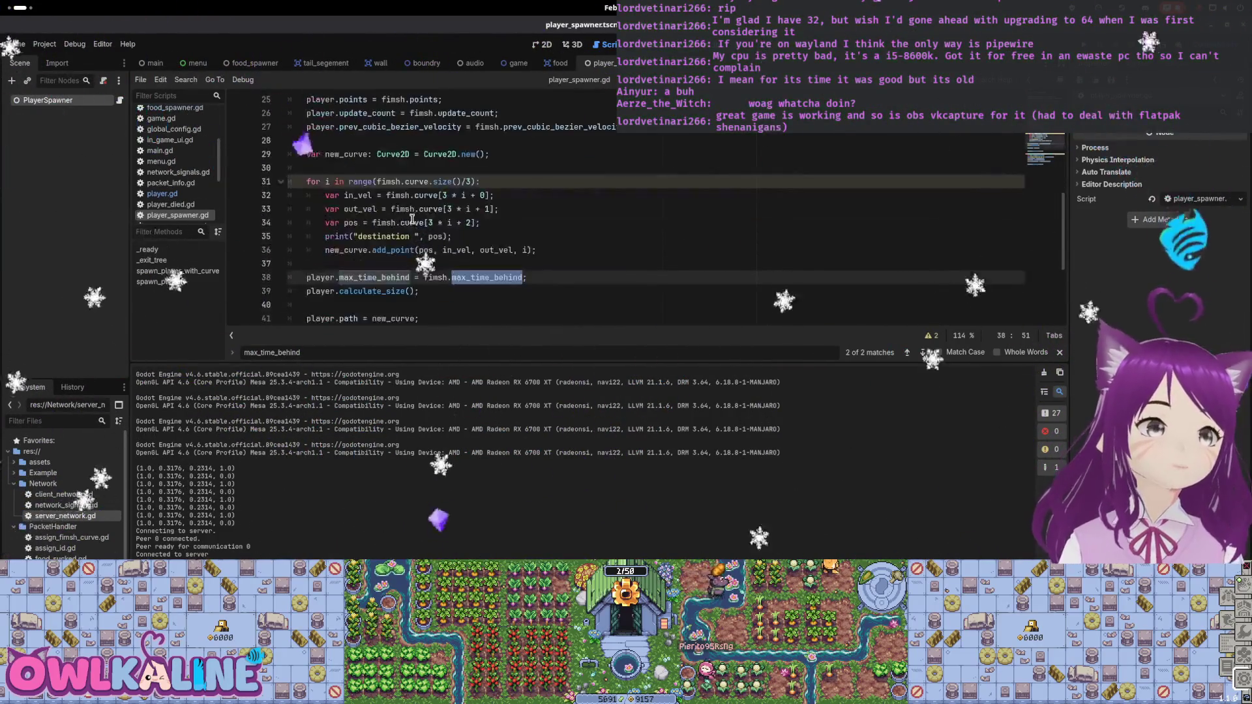
scroll(422, 253, down, 4)
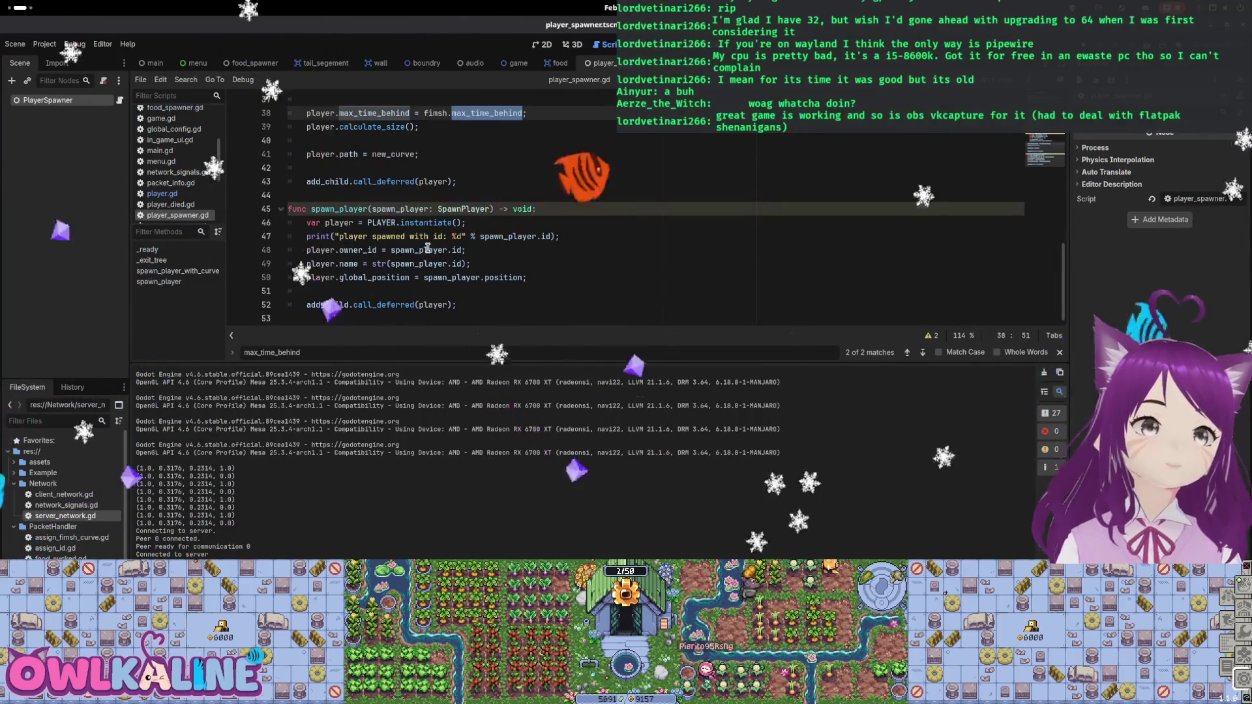
scroll(431, 247, up, 2)
scroll(431, 247, up, 1)
Open food_spawner.gd from the food_spawner scene and place the caret at the end of line 28 in _process.
click(254, 62)
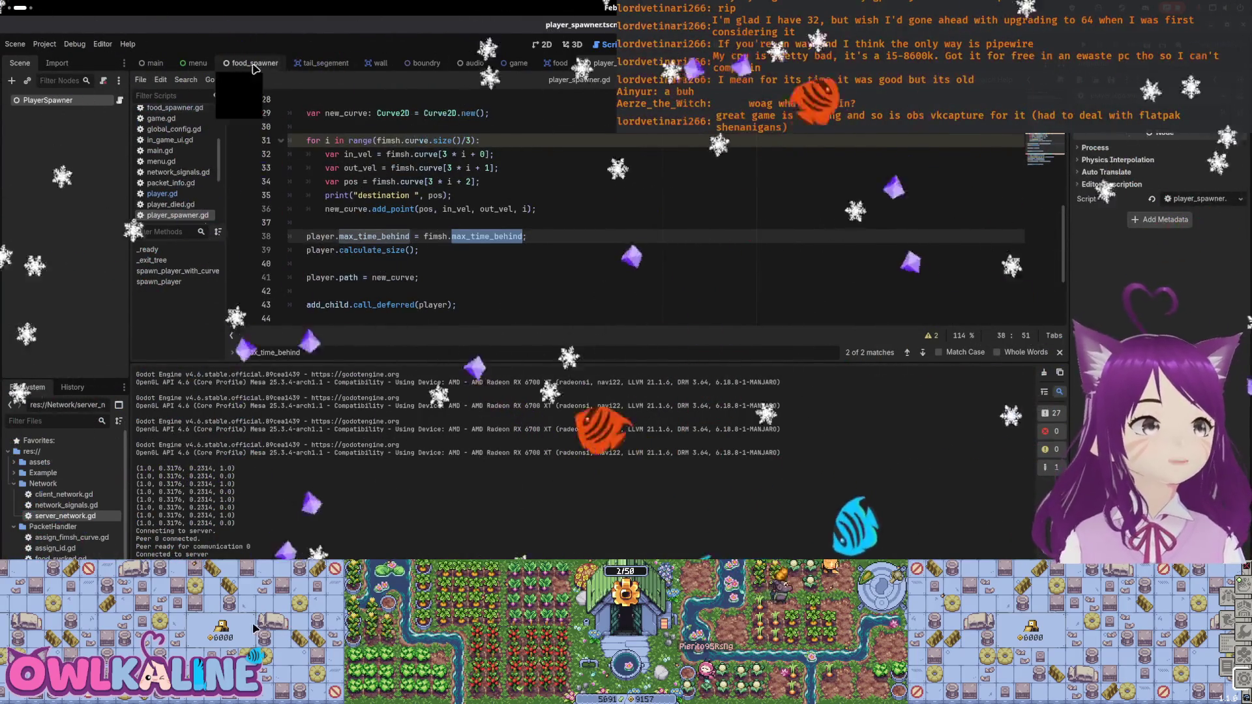
click(119, 100)
scroll(425, 268, down, 1)
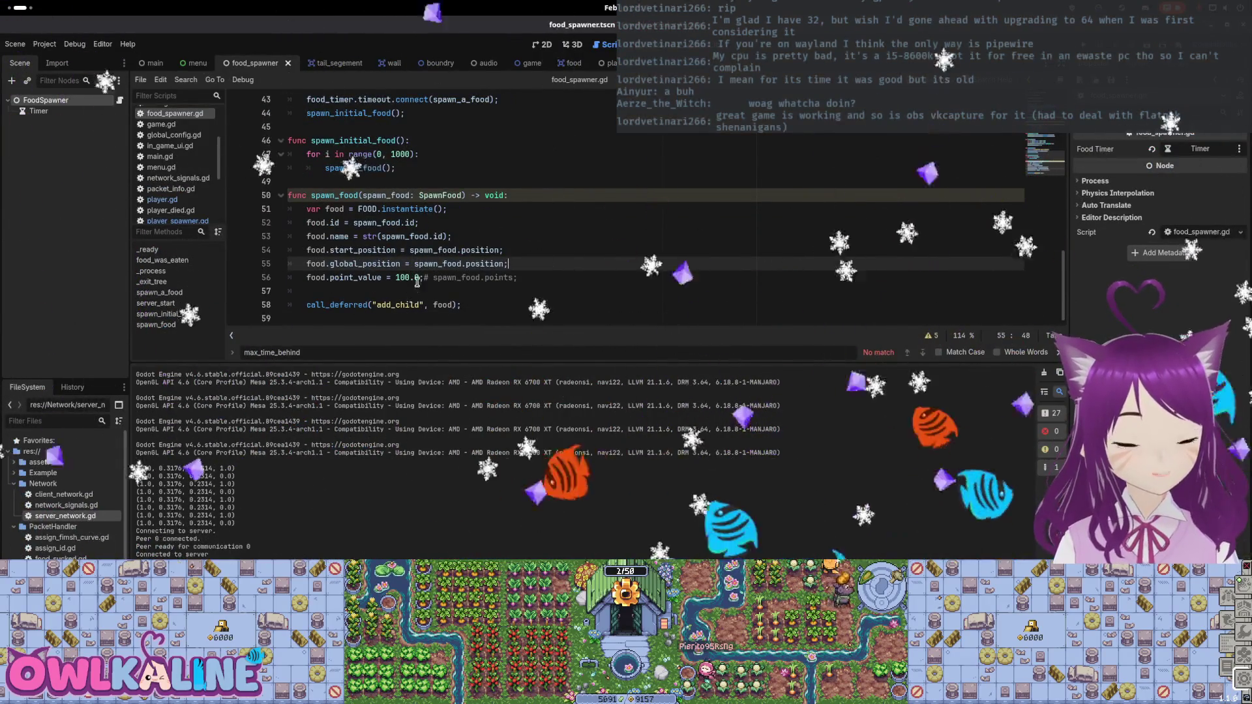
scroll(418, 273, up, 1)
scroll(415, 277, up, 1)
scroll(401, 261, up, 2)
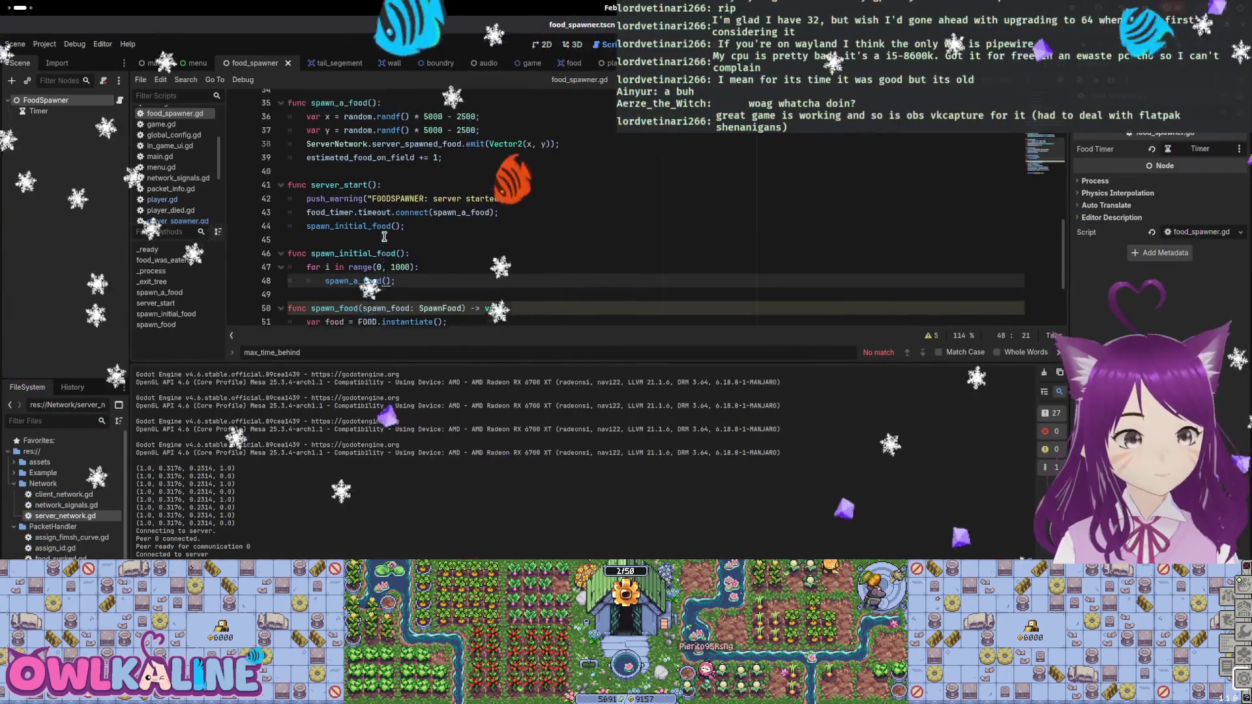
scroll(398, 256, up, 4)
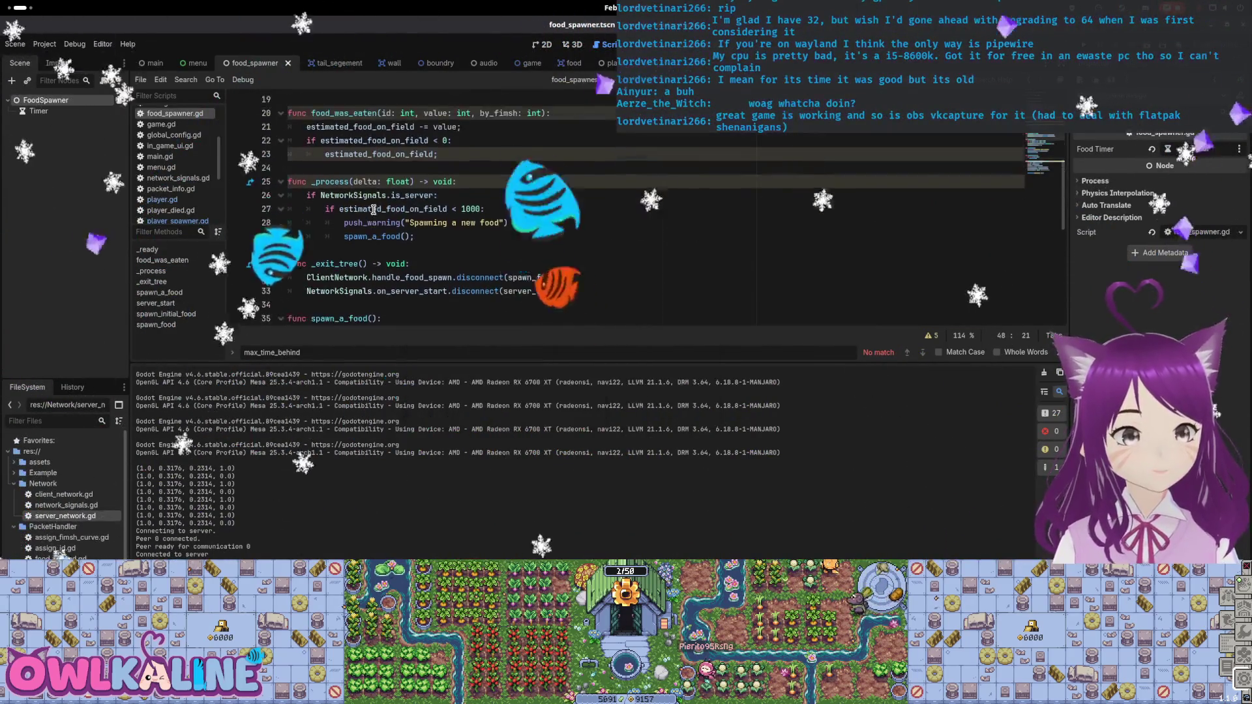
click(432, 213)
click(553, 223)
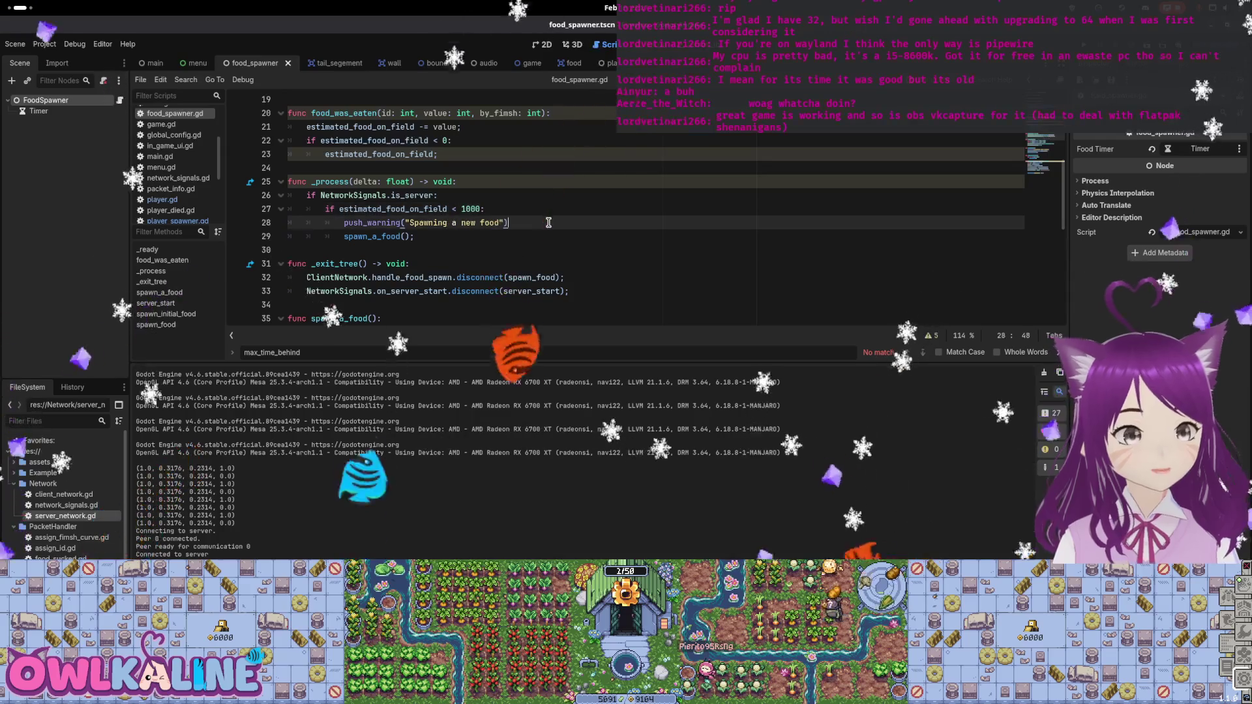
Add an 'estimated_food_on_field += 1;' line after the spawn warning.
key(Return)
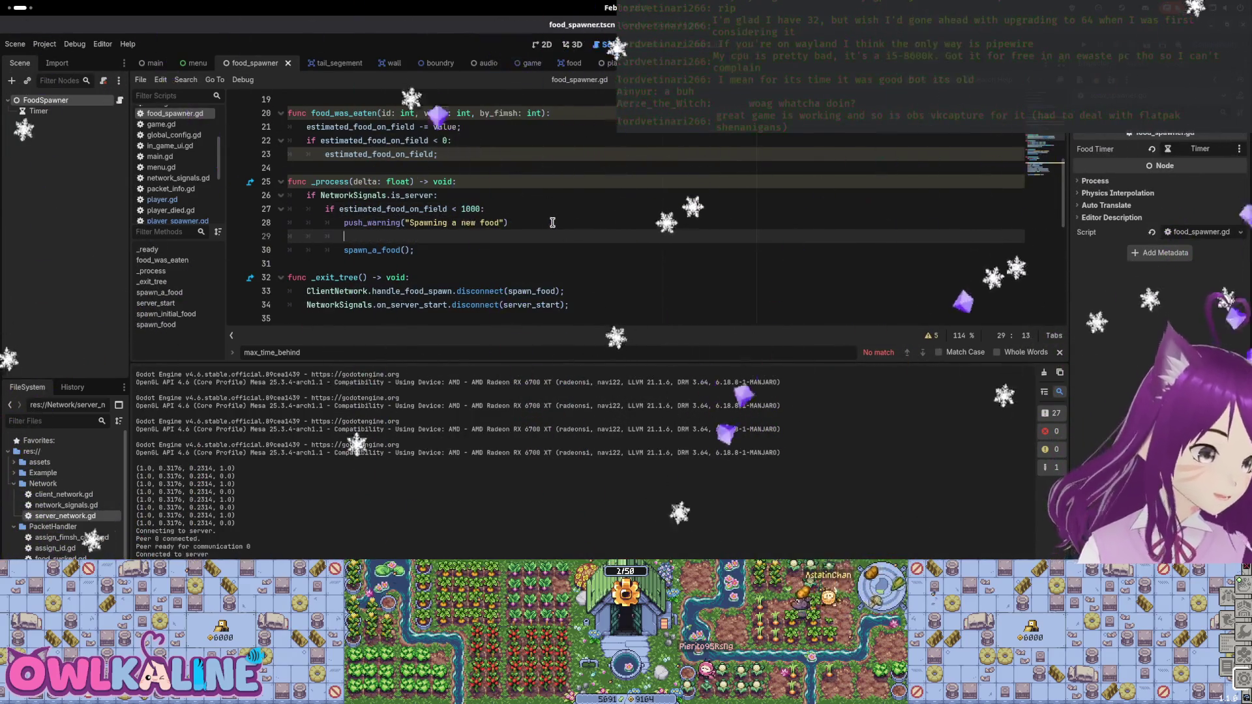
text(estia)
key(BackSpace)
key(BackSpace)
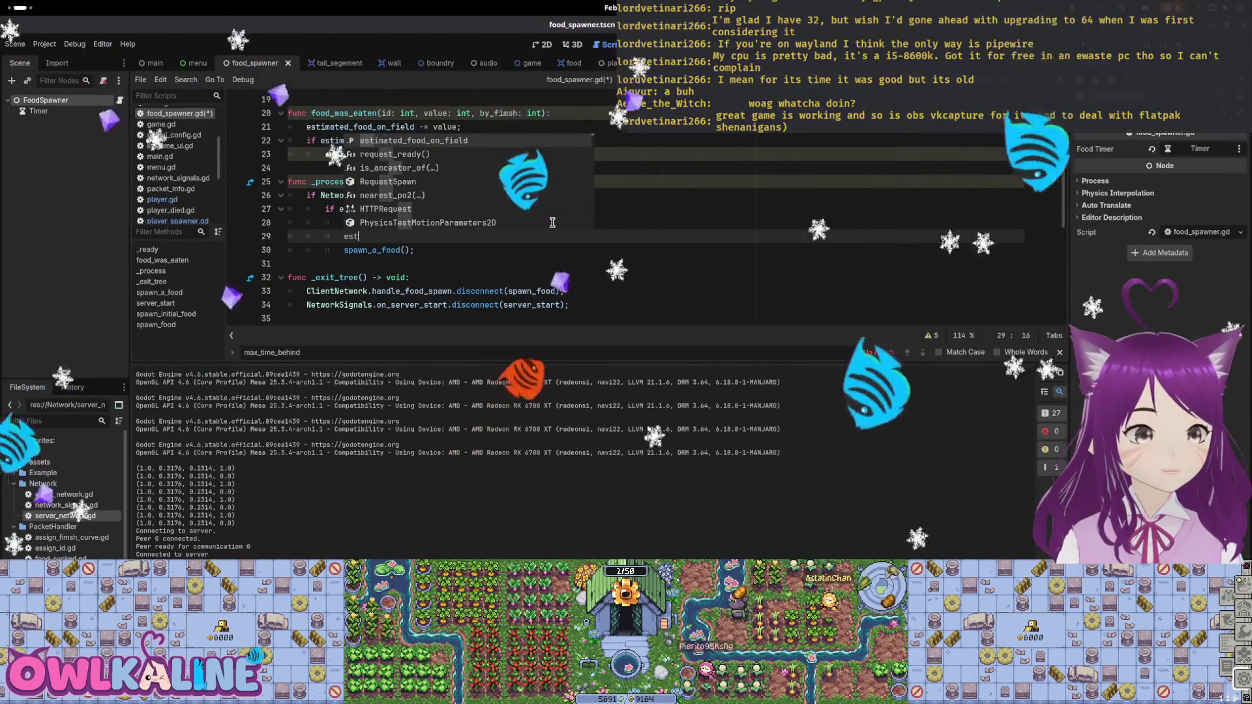
text(imate)
key(Return)
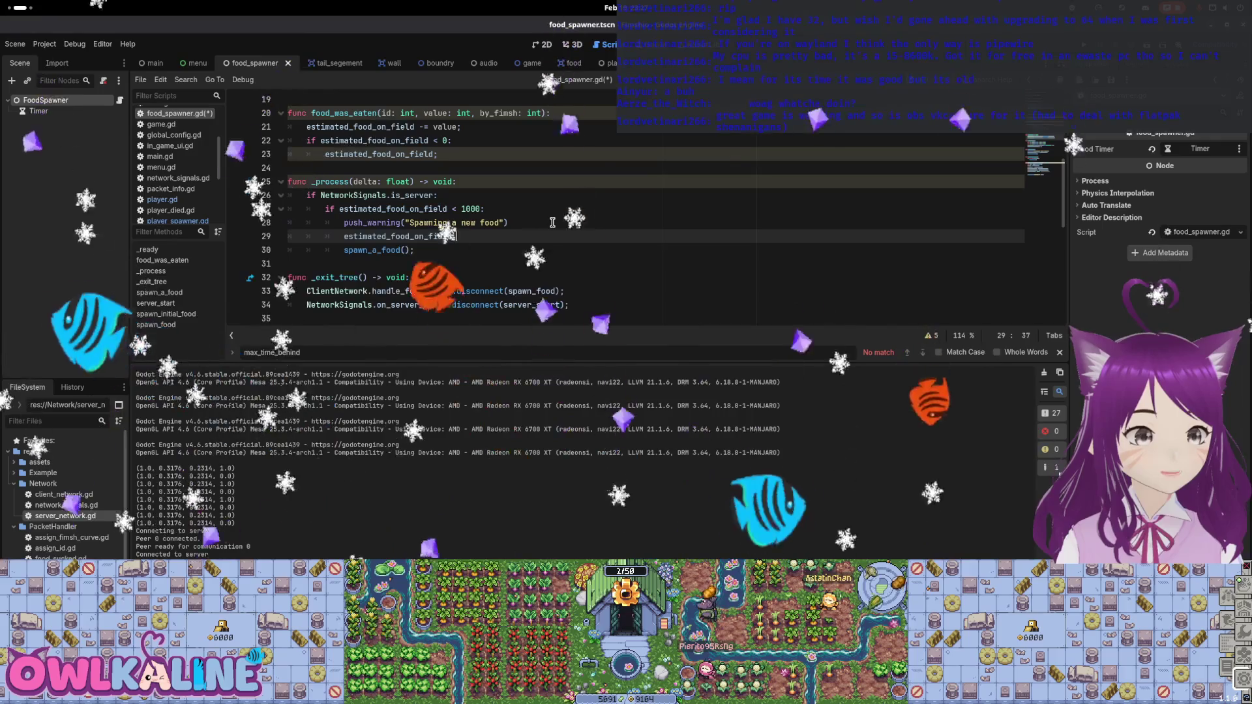
text(+= 1;)
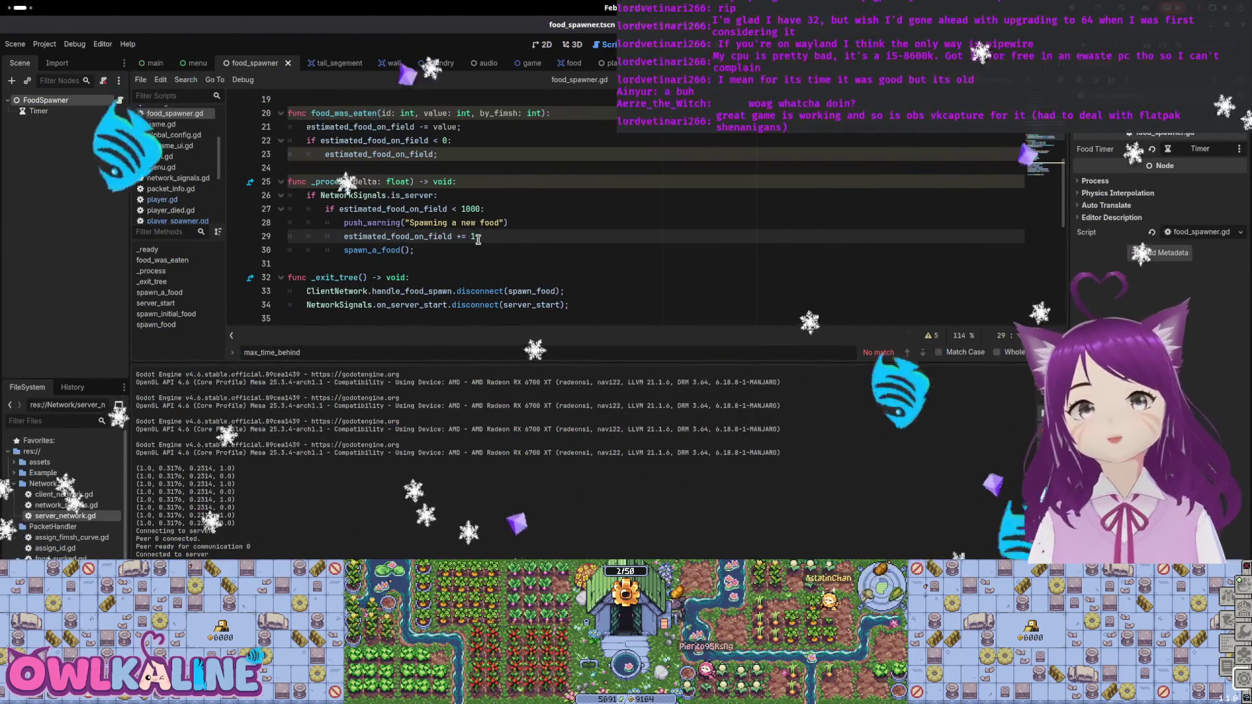
drag(480, 236, 349, 234)
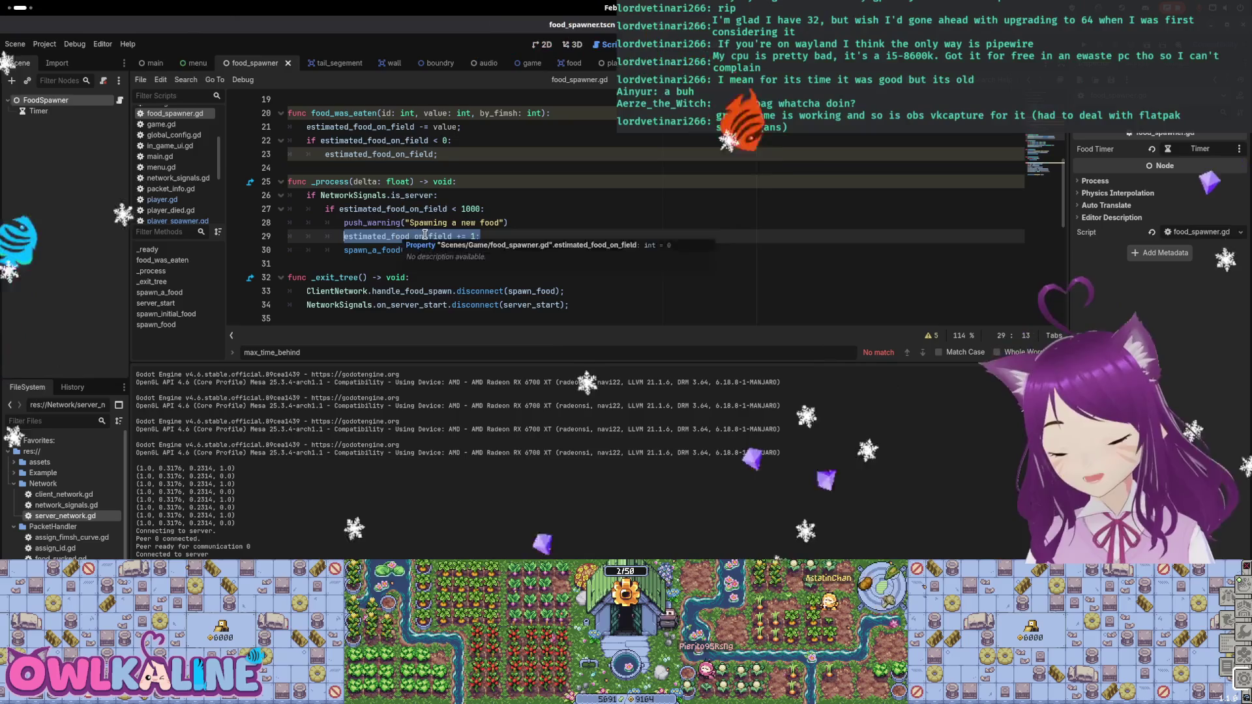
Search food_spawner.gd for other uses of spawn_a_food and select the counter increment there.
double_click(371, 250)
key(ctrl+f)
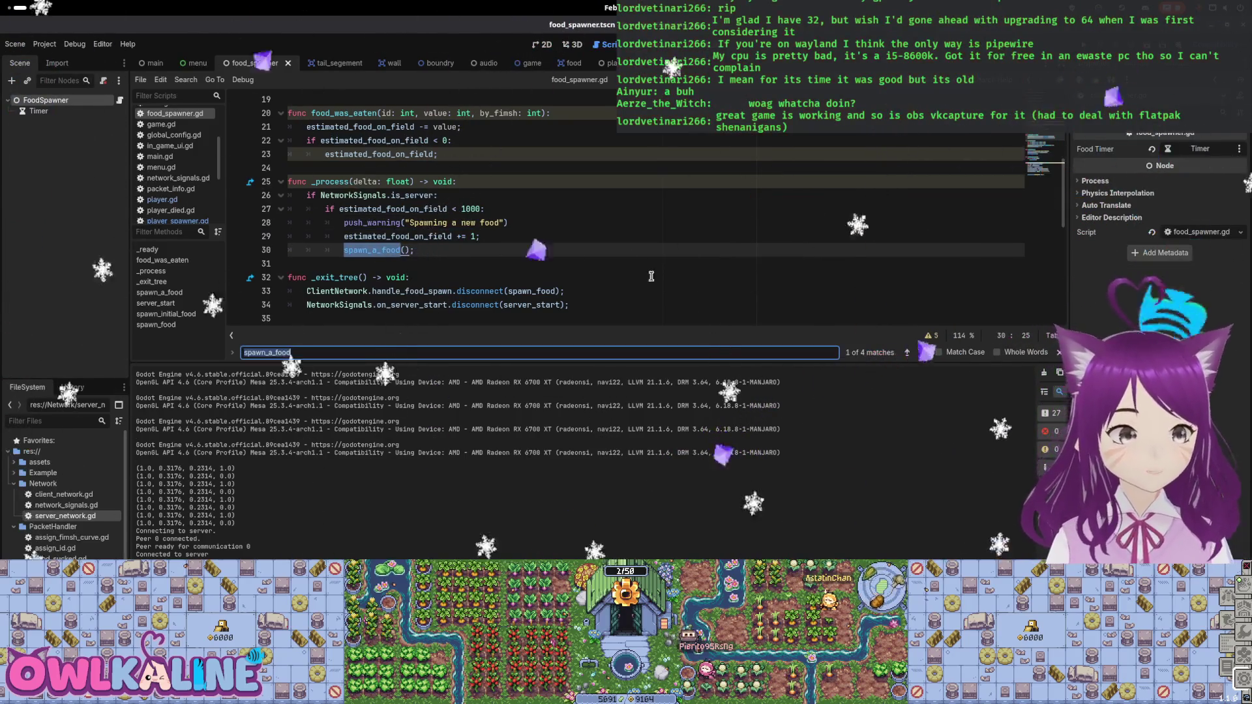
key(Return)
key(Return)
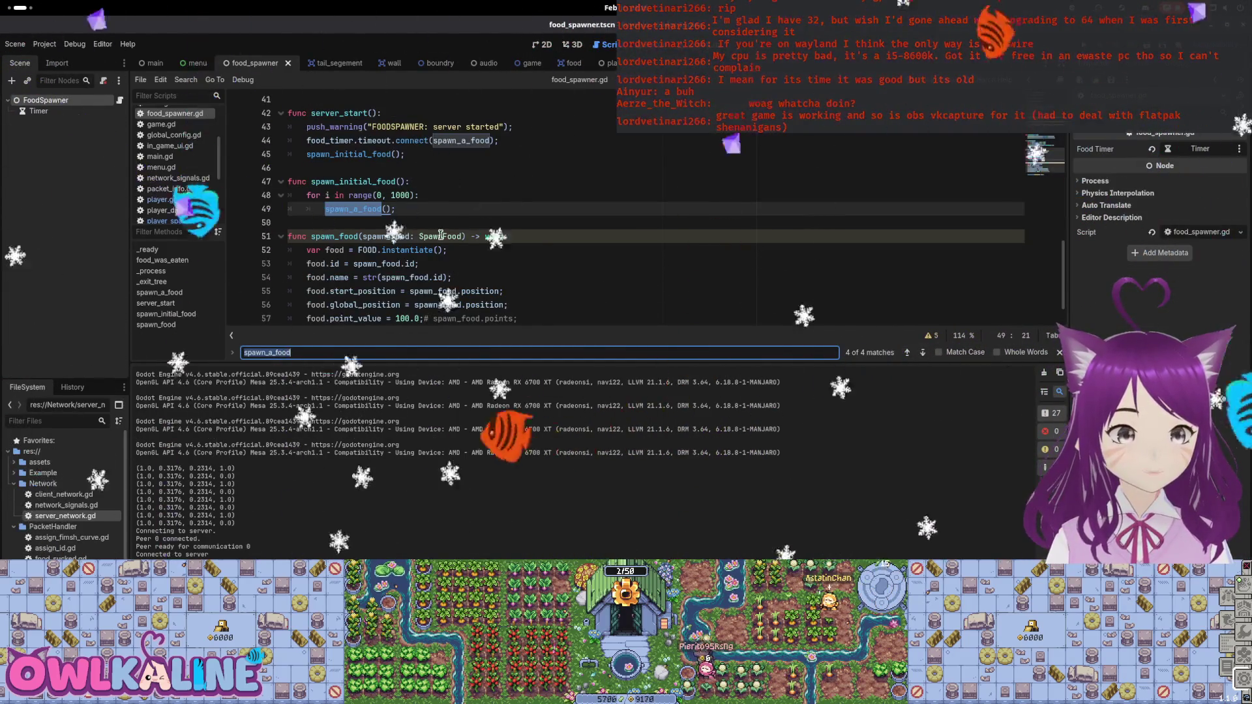
scroll(644, 255, down, 1)
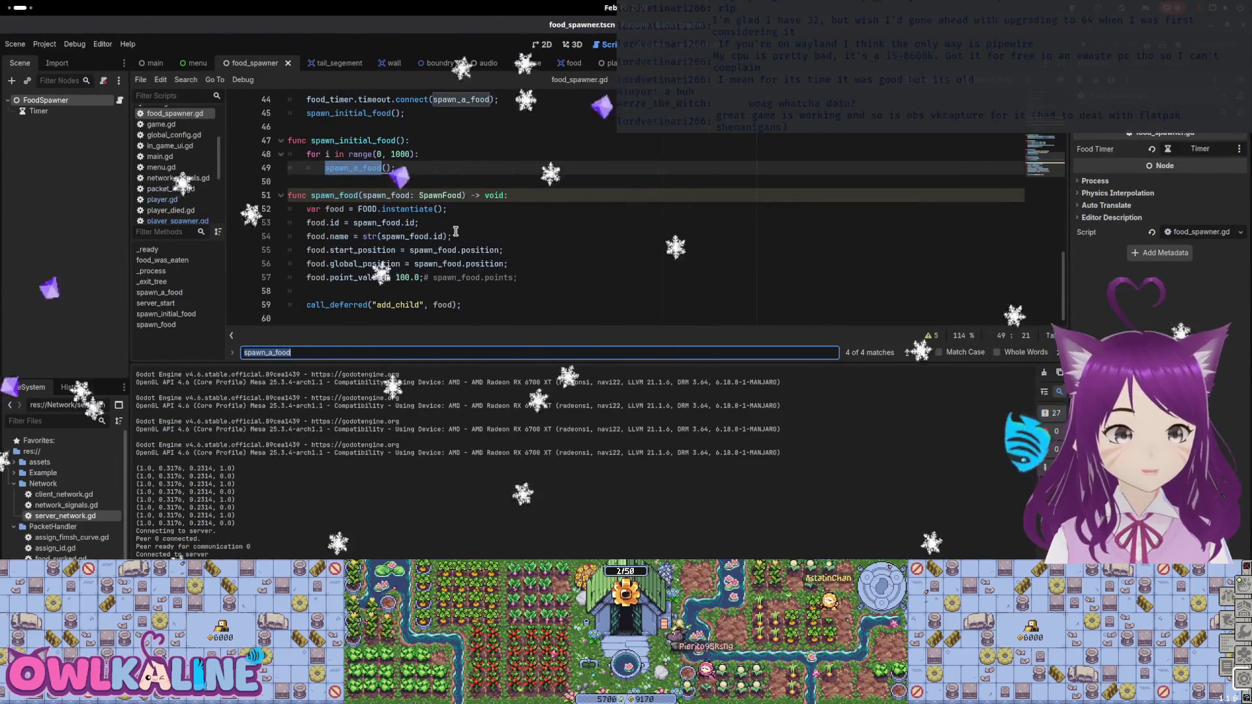
scroll(455, 231, up, 2)
scroll(371, 273, down, 2)
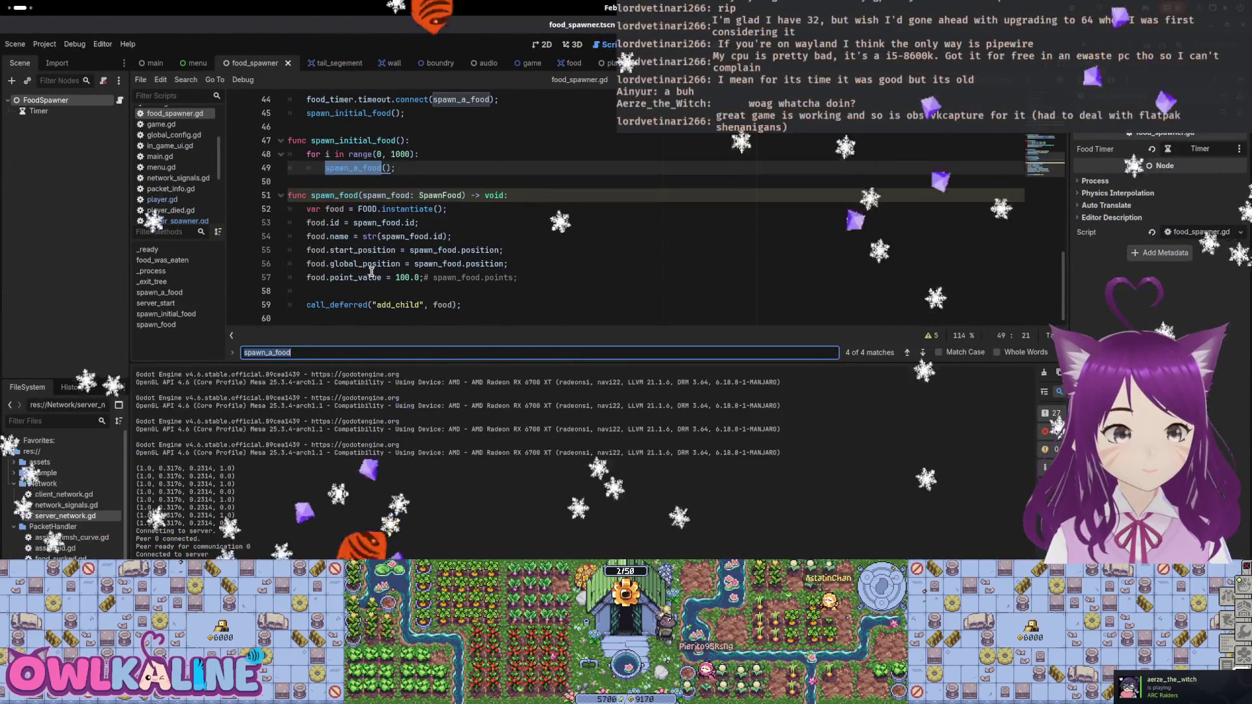
drag(519, 278, 287, 223)
scroll(468, 195, up, 2)
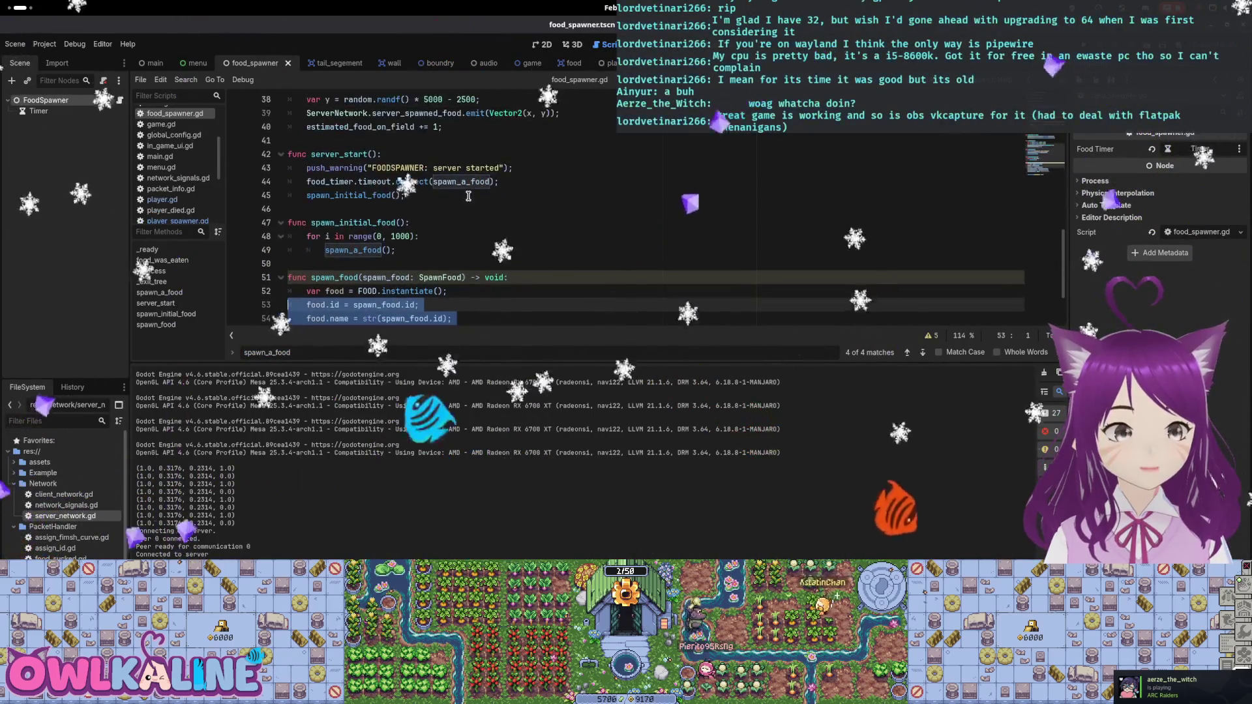
scroll(468, 195, up, 1)
drag(443, 167, 307, 168)
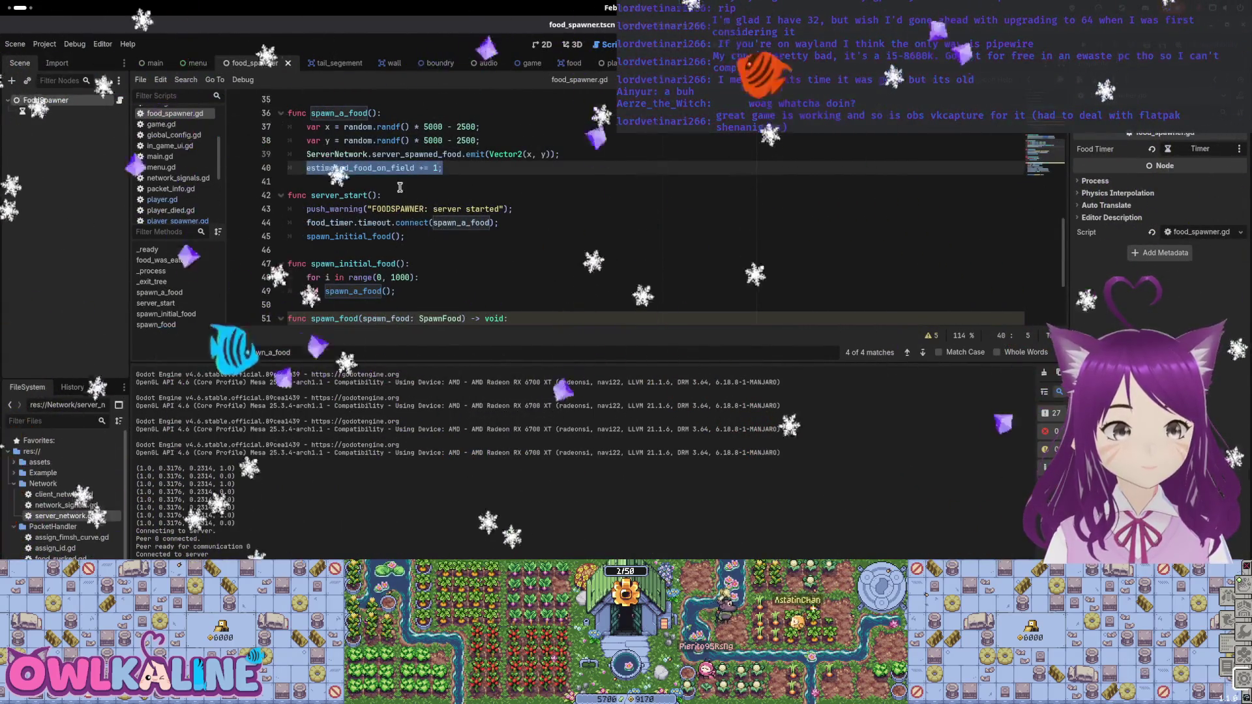
Delete the line 40 counter increment, undo it, and review other estimated_food_on_field uses.
key(BackSpace)
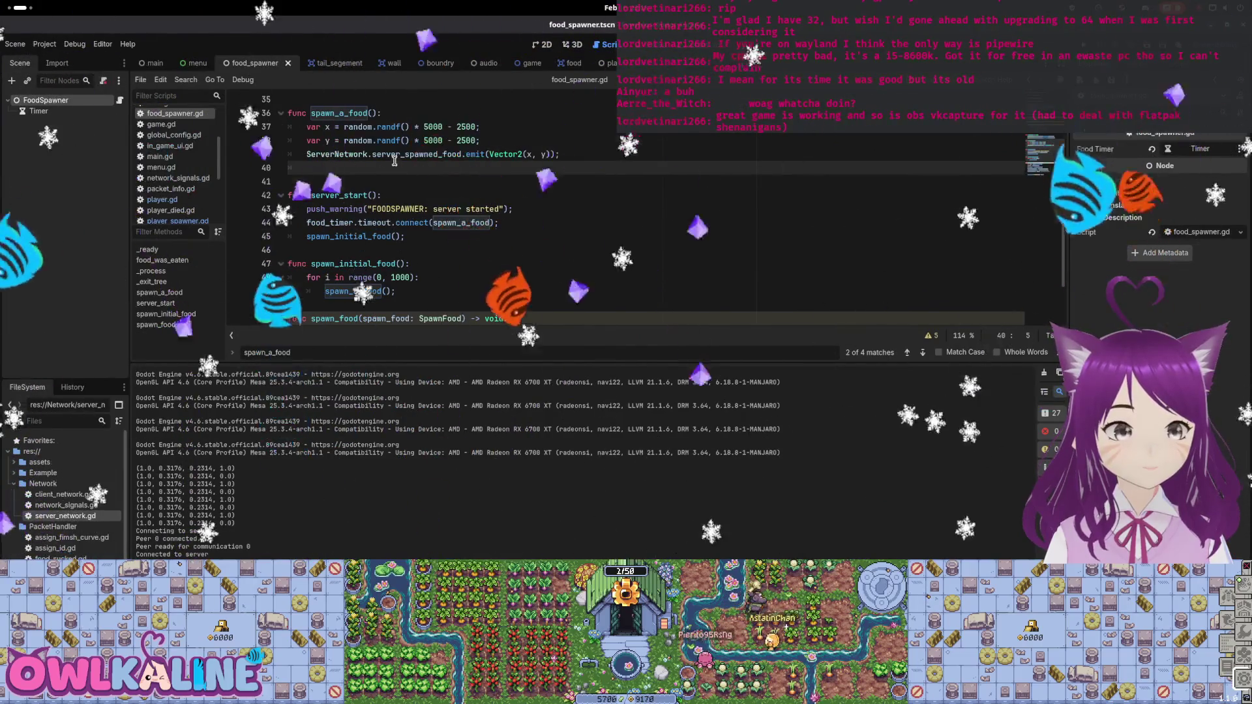
scroll(398, 170, up, 4)
key(ctrl+z)
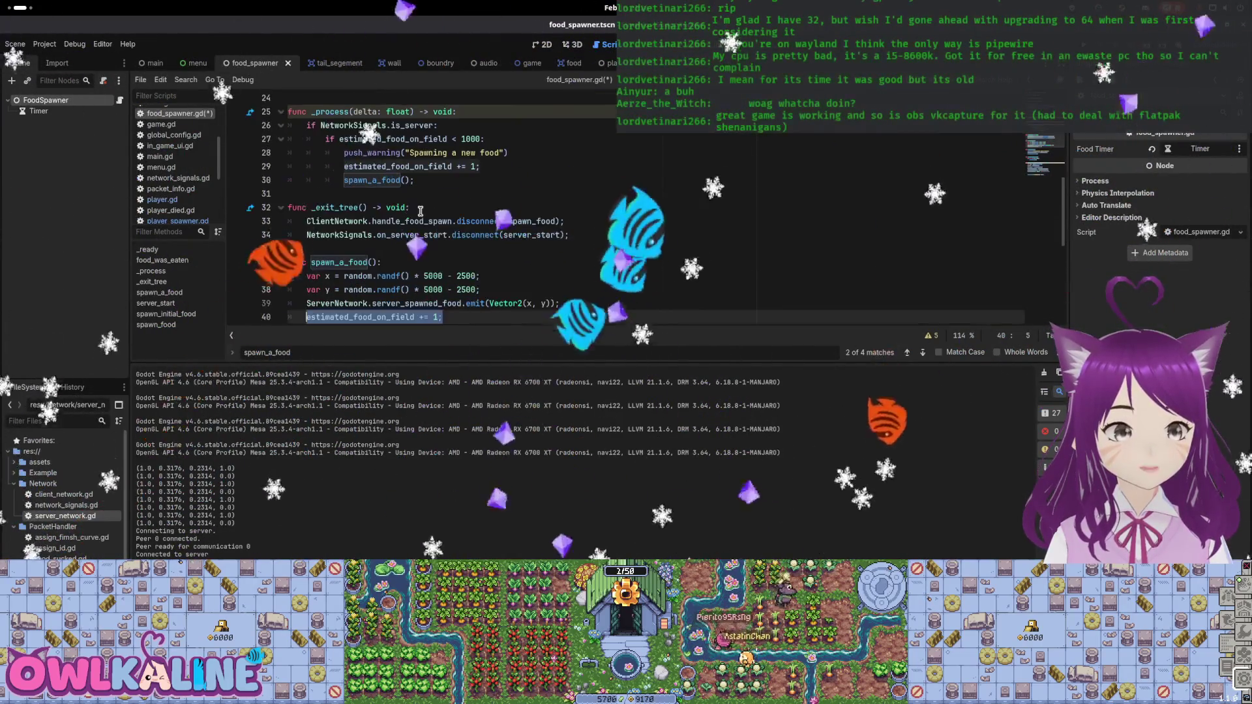
scroll(357, 269, down, 1)
click(356, 264)
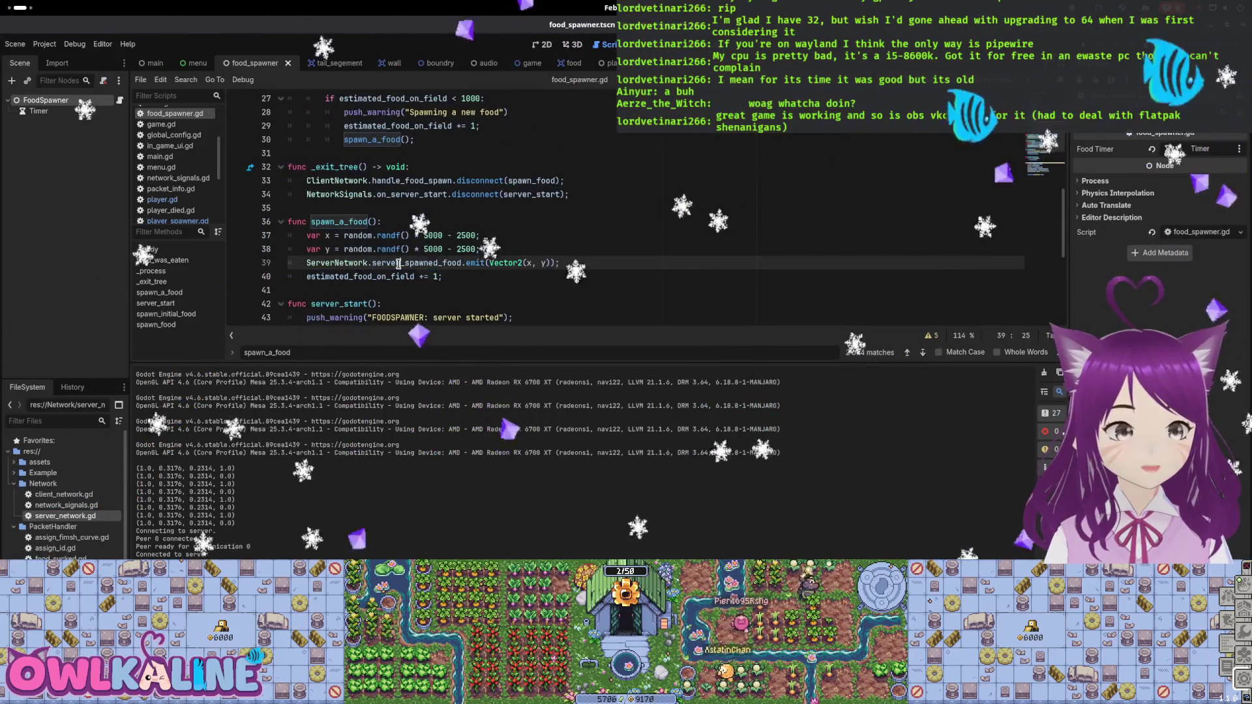
double_click(357, 277)
scroll(372, 235, up, 1)
scroll(379, 198, down, 1)
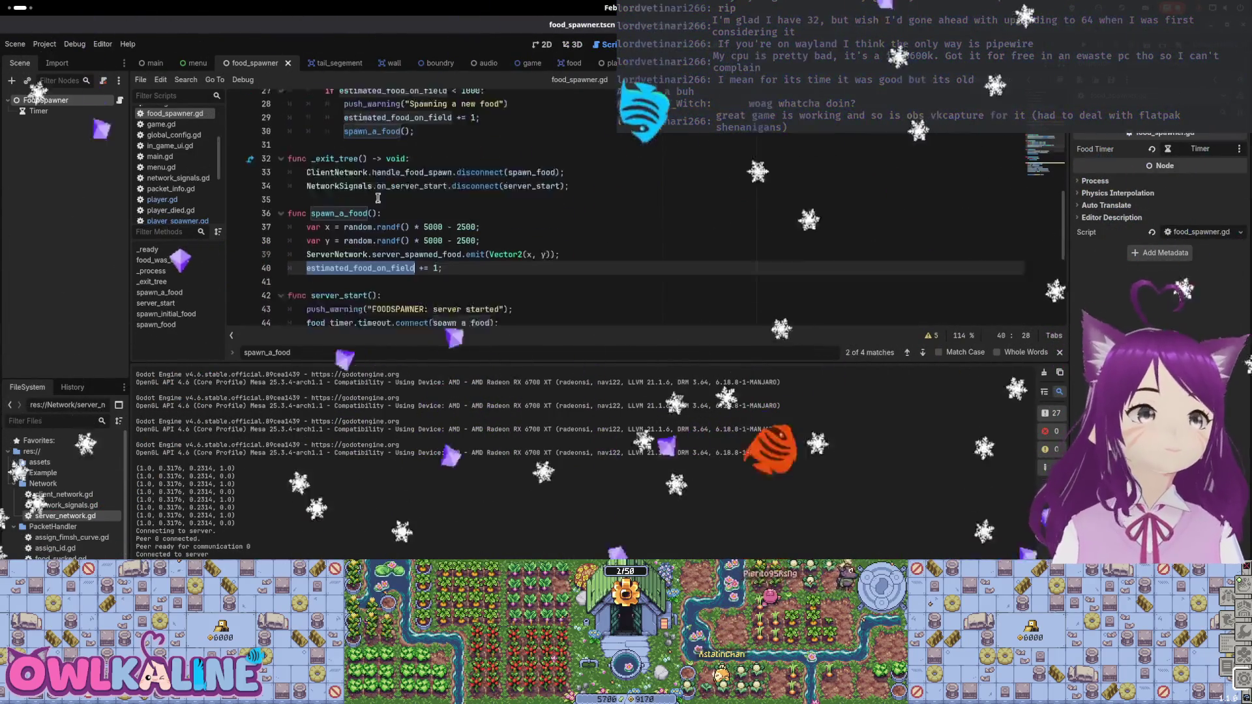
scroll(384, 208, down, 6)
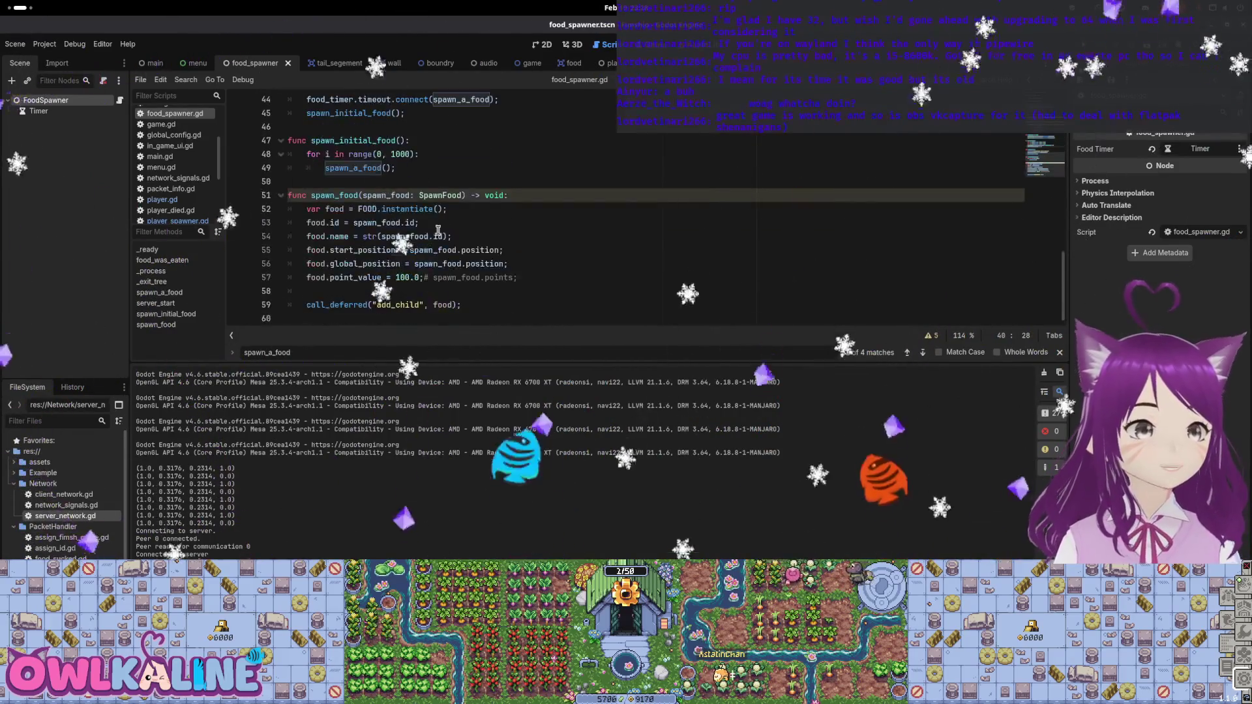
scroll(548, 222, up, 2)
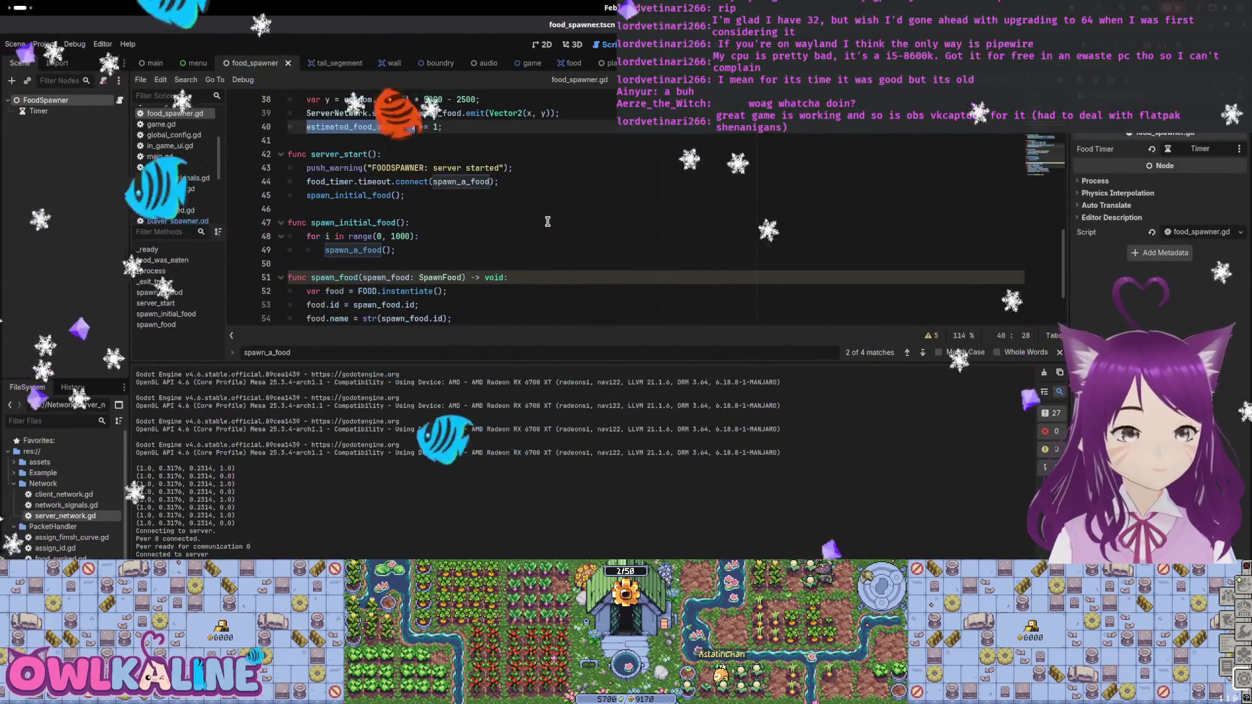
scroll(541, 222, up, 3)
key(Down)
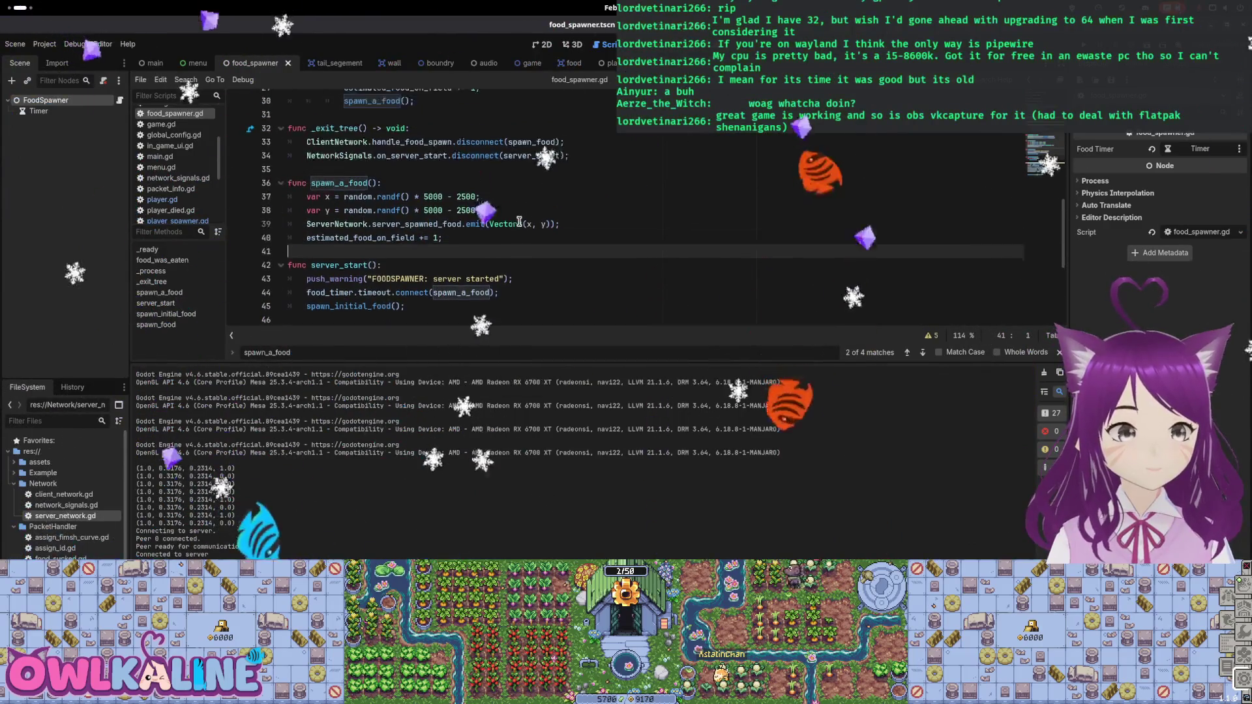
scroll(519, 222, up, 2)
Remove the increment from _process, append ': total: ", estimated_food_on_field' to the warning, and save.
drag(480, 182, 326, 182)
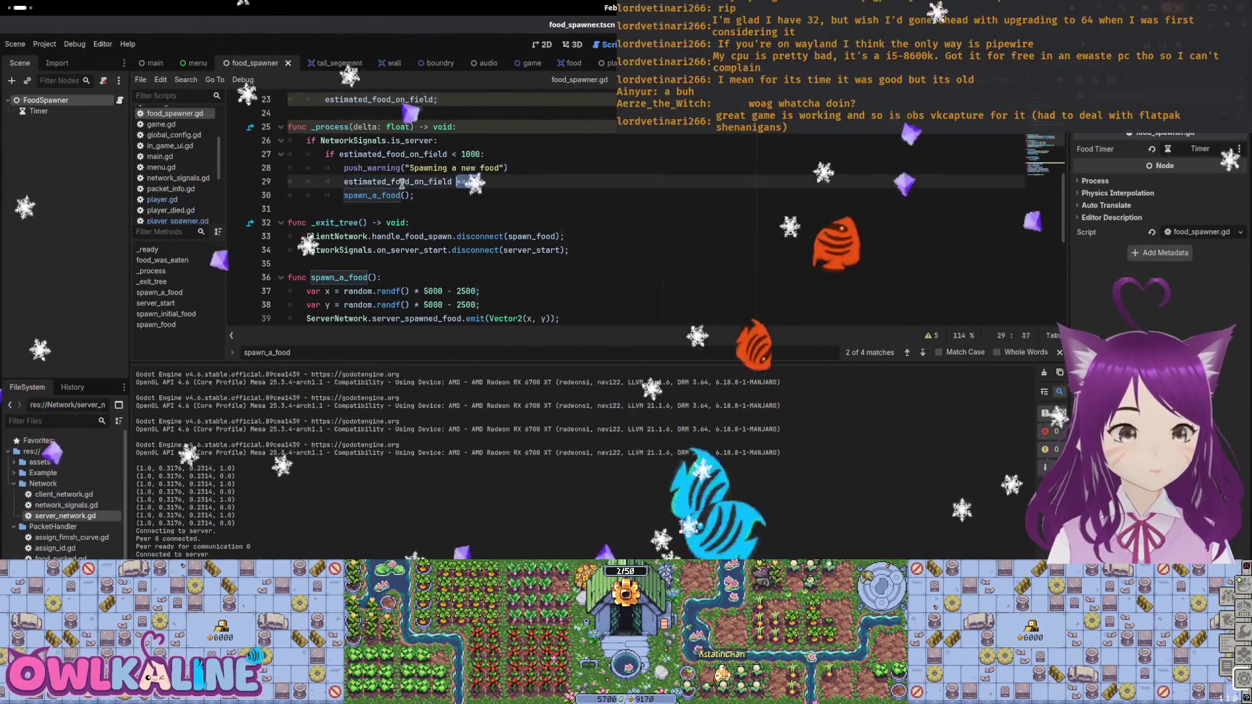
key(alt+Down)
key(alt+Down)
key(alt+Down)
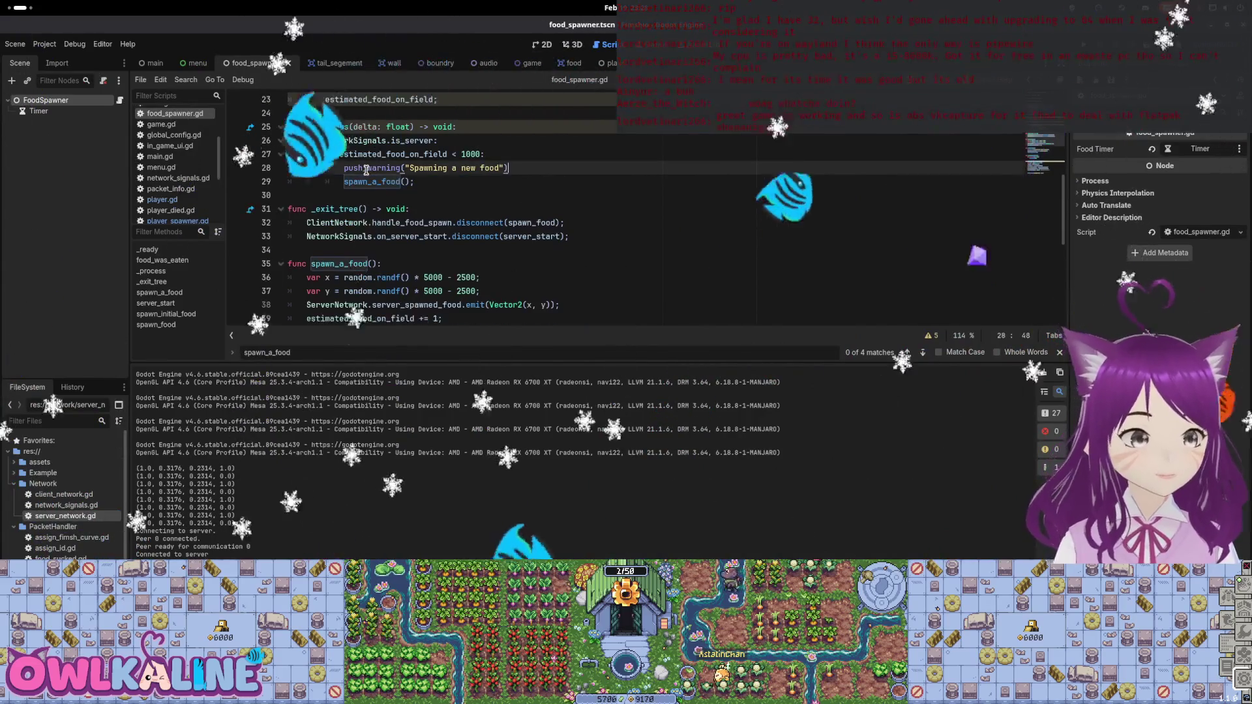
click(500, 168)
text(: total: ",)
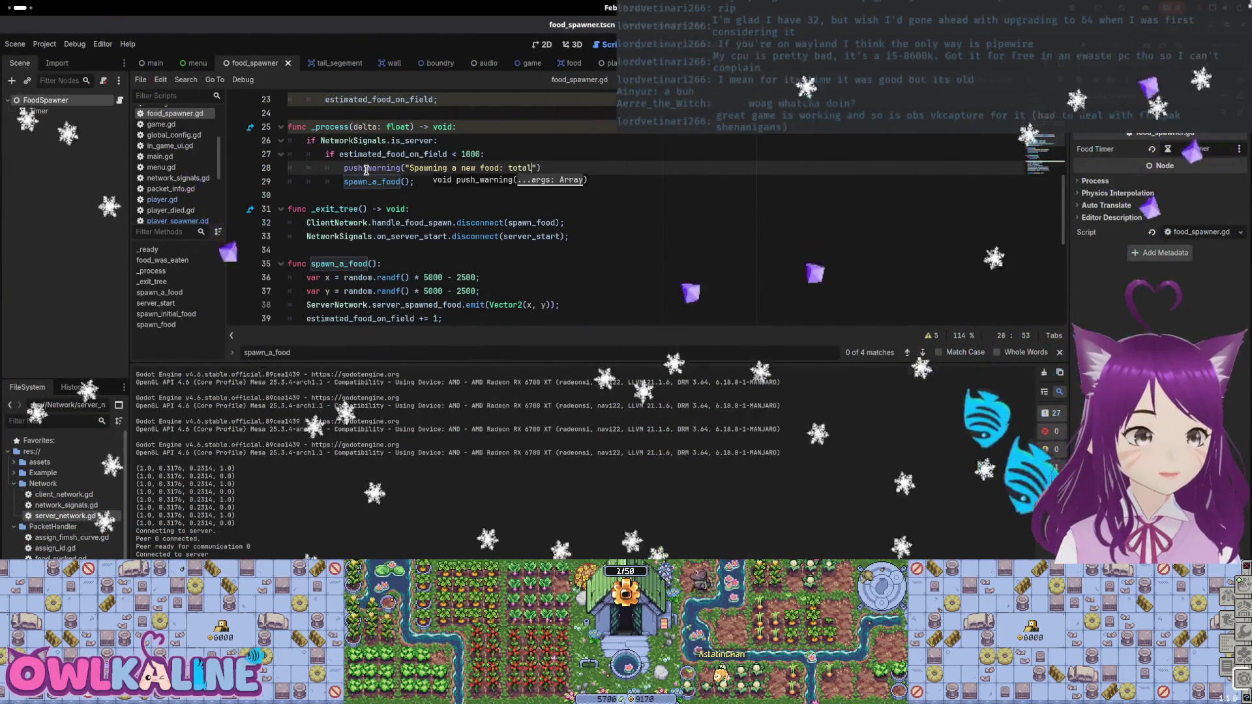
text( estimate)
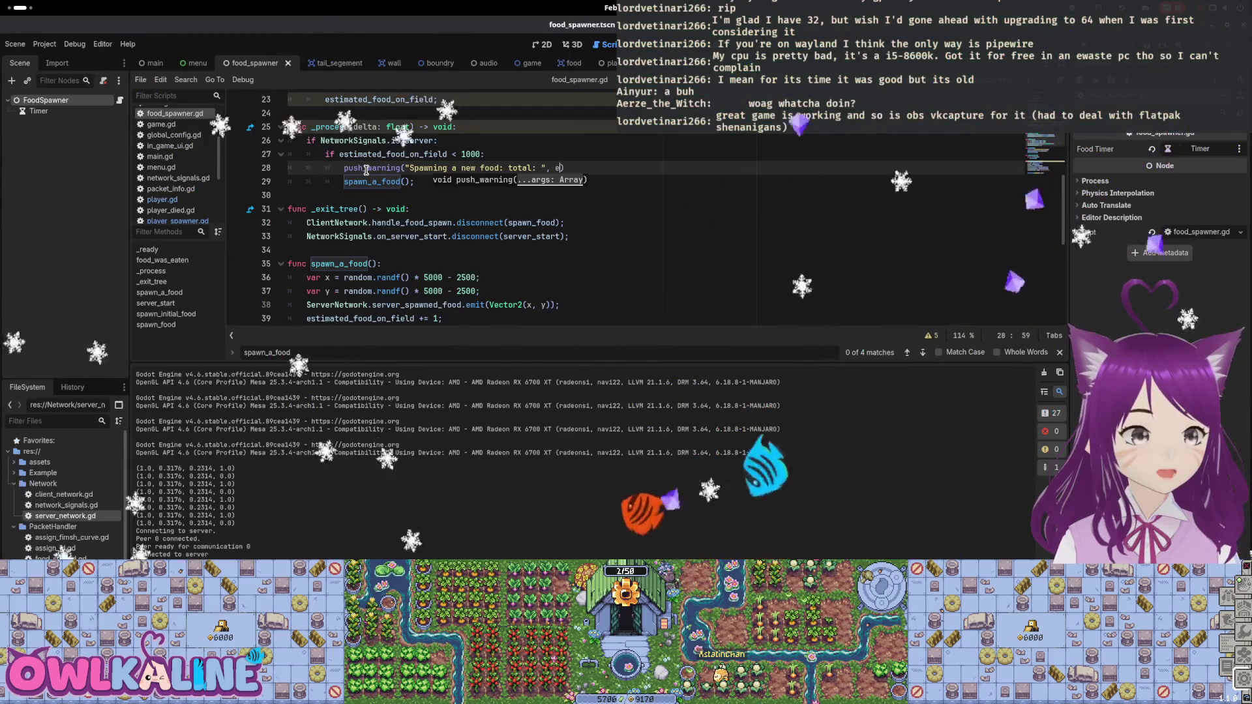
text(d_food_on_field)
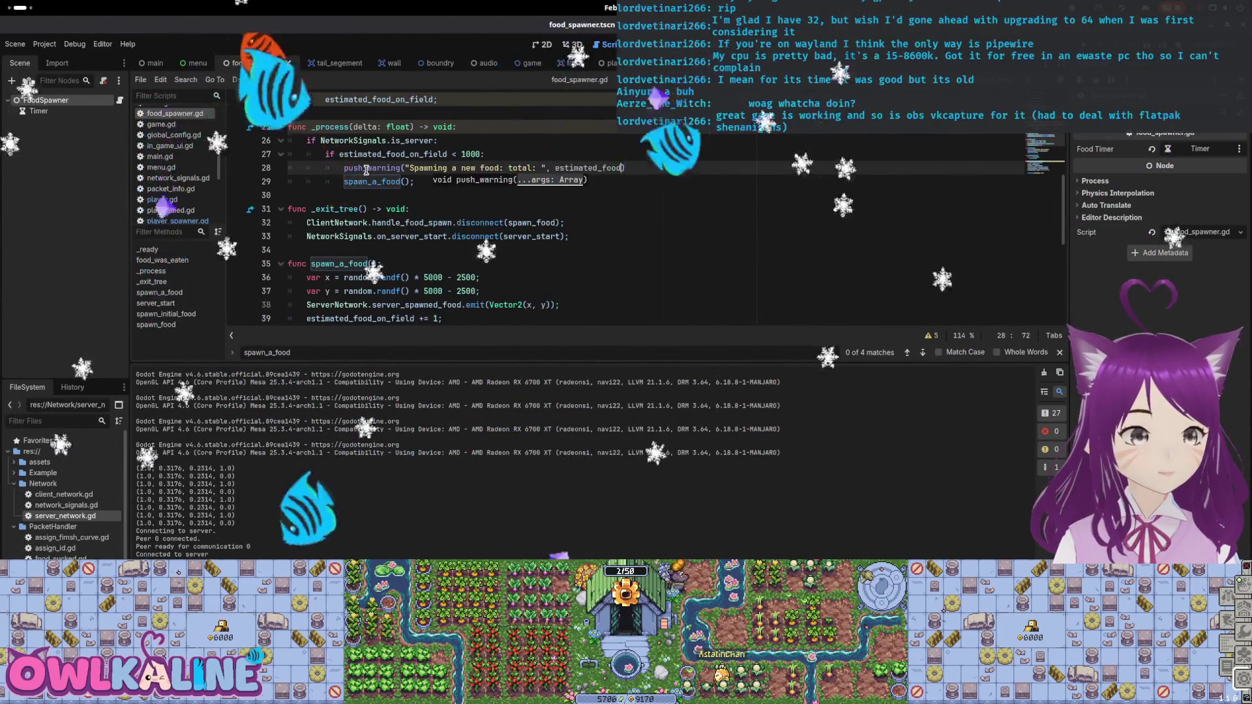
key(ctrl+s)
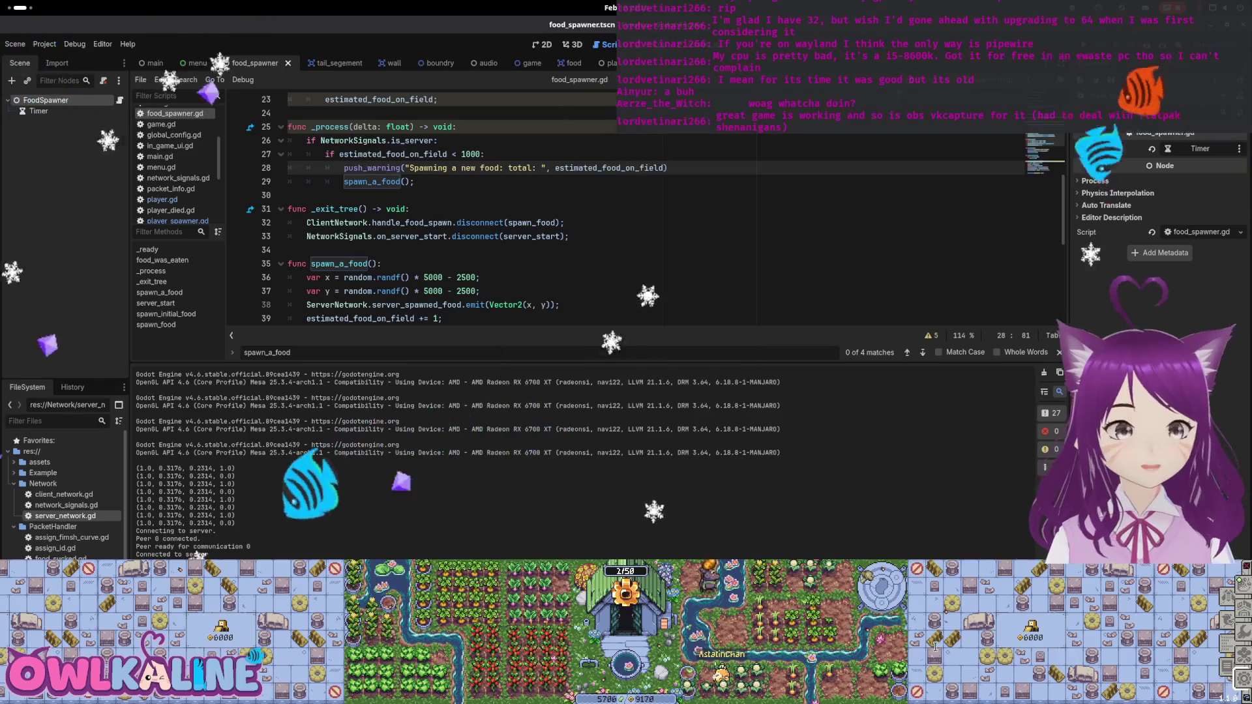
Run the game with F5, host one window as server, and show the debugger's Errors list.
key(F5)
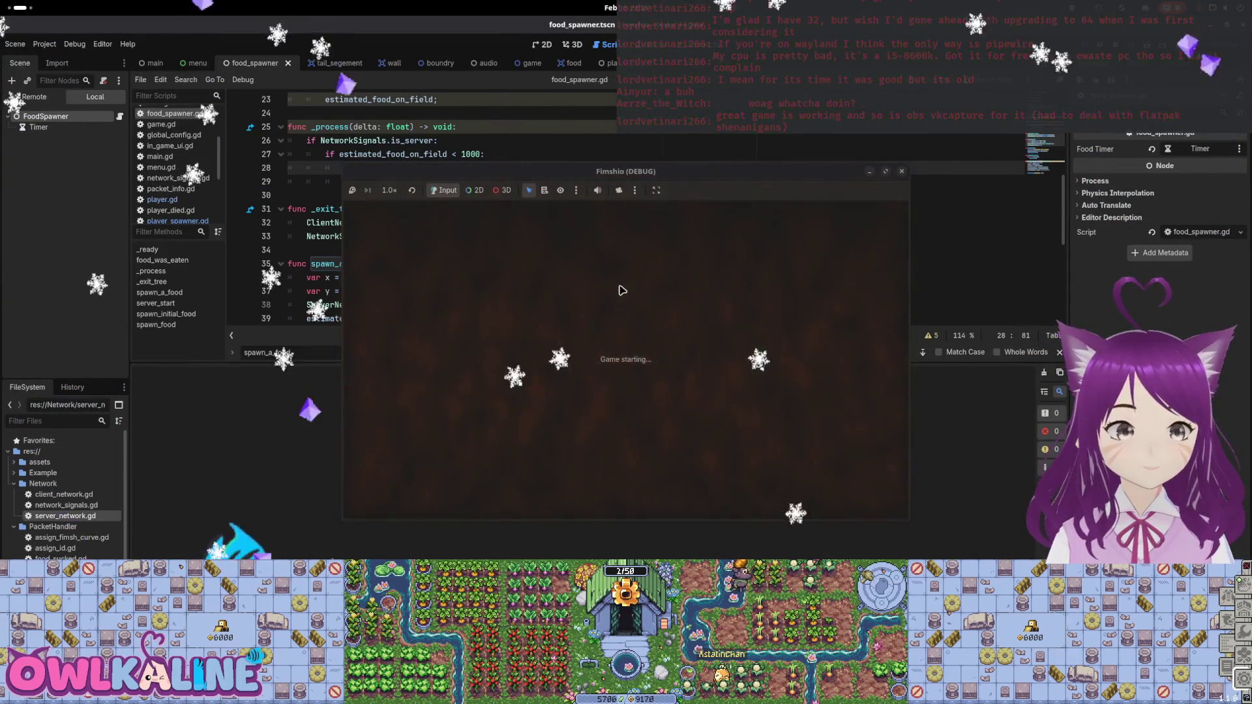
click(625, 376)
drag(637, 194, 901, 180)
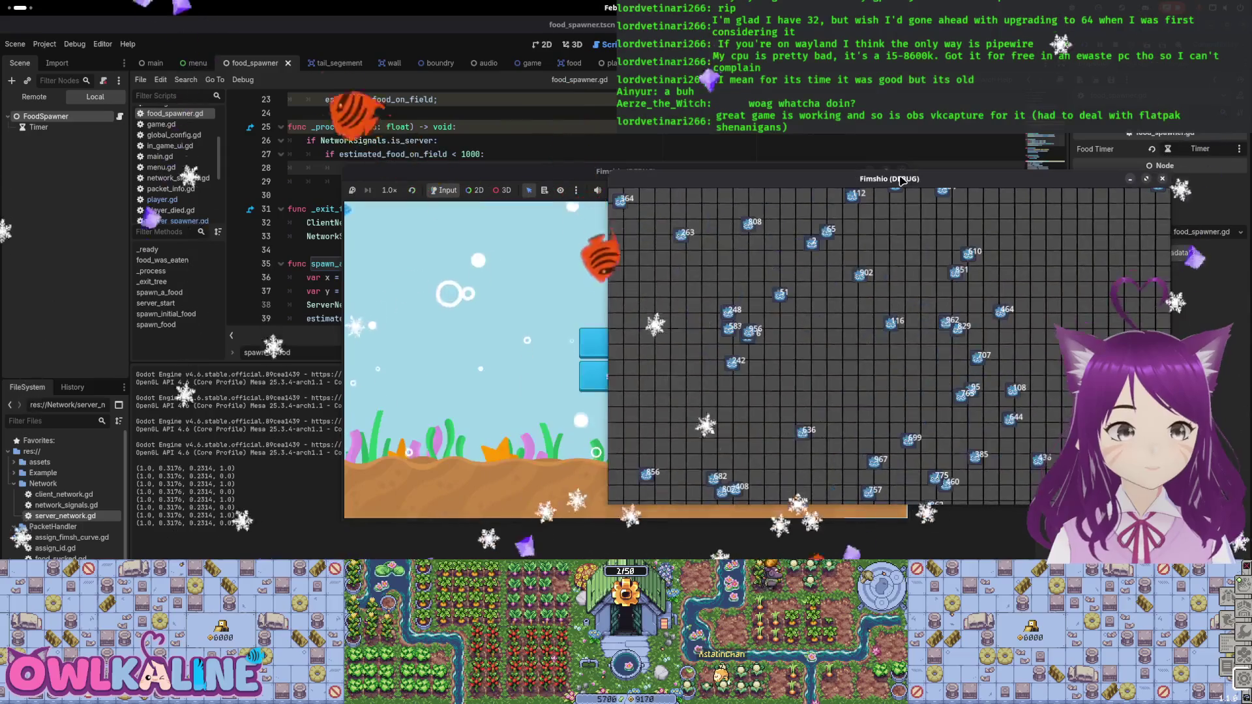
click(713, 530)
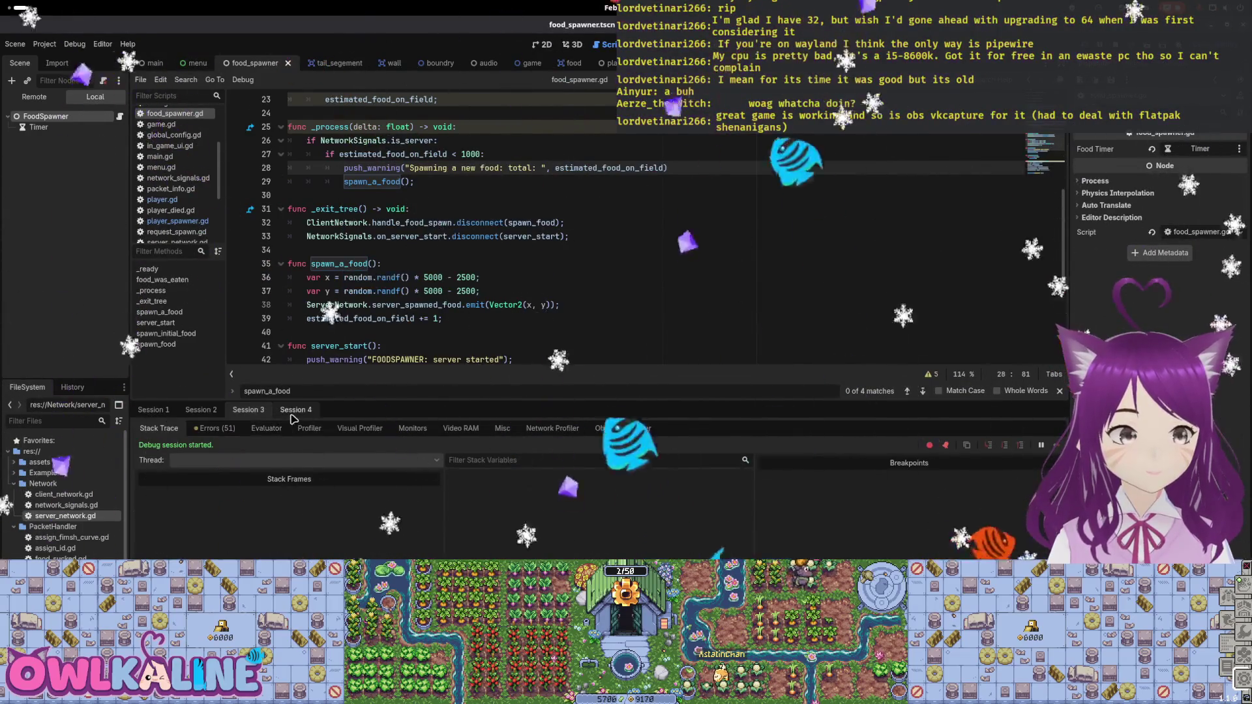
click(214, 428)
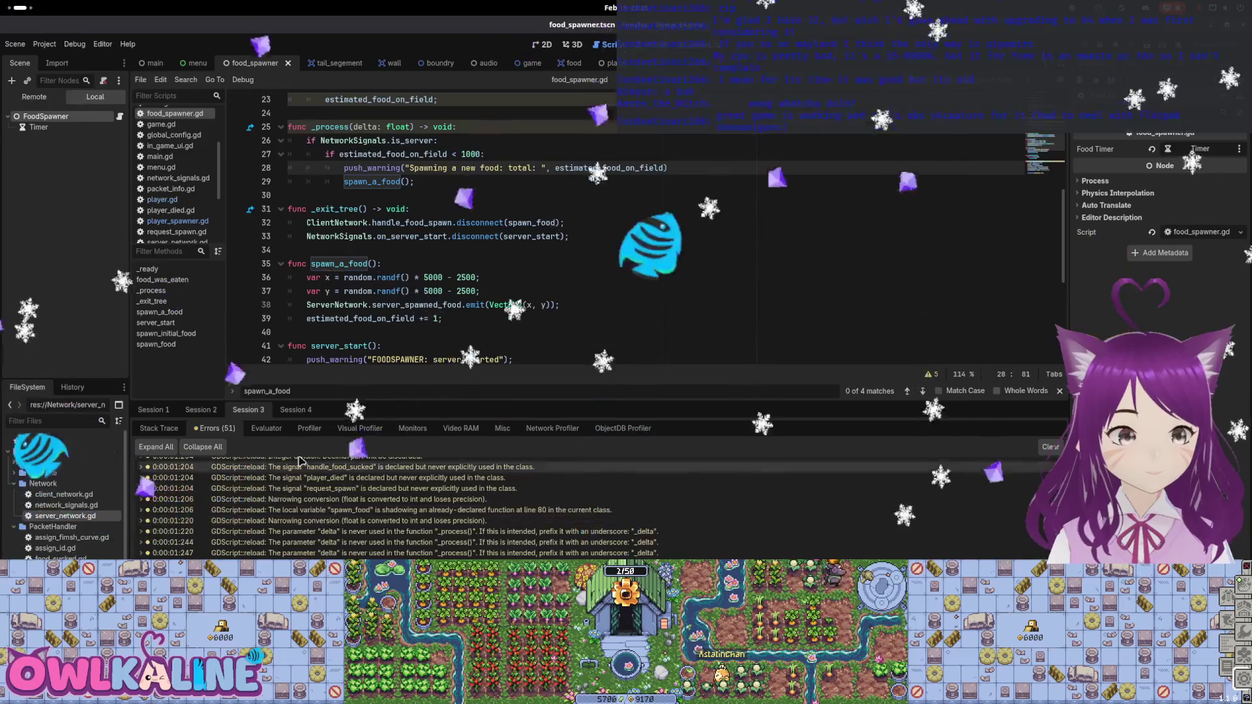
key(super)
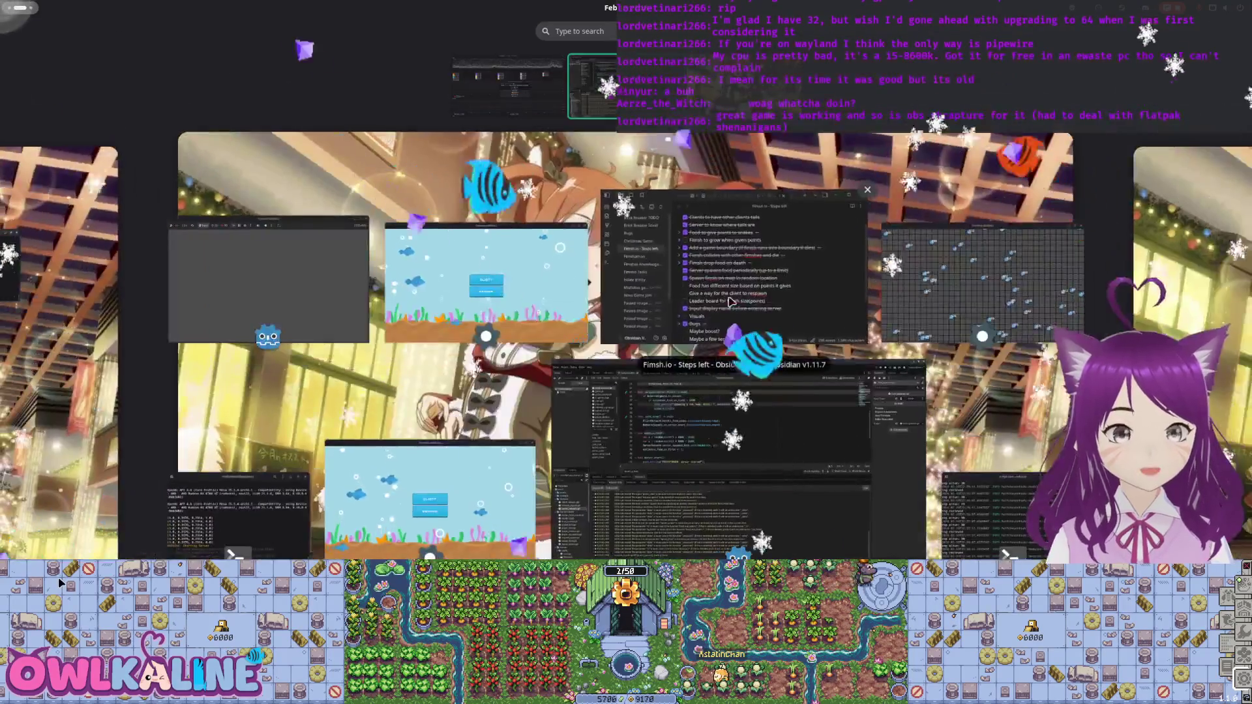
Pick the Fimshio game window in the overview to play-test before returning to the editor.
click(521, 290)
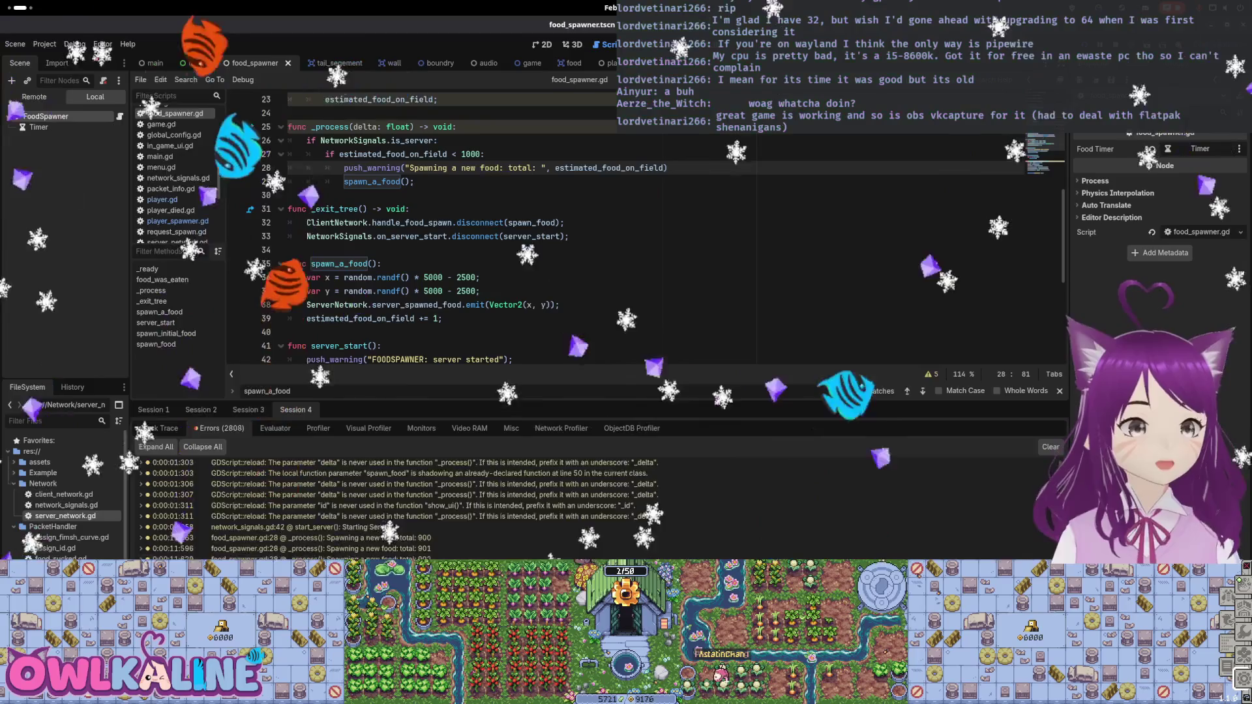
Scroll the Errors list to the red tail_segement.gd:43 'Index out of bounds' entries.
scroll(450, 539, down, 10)
scroll(456, 535, up, 1)
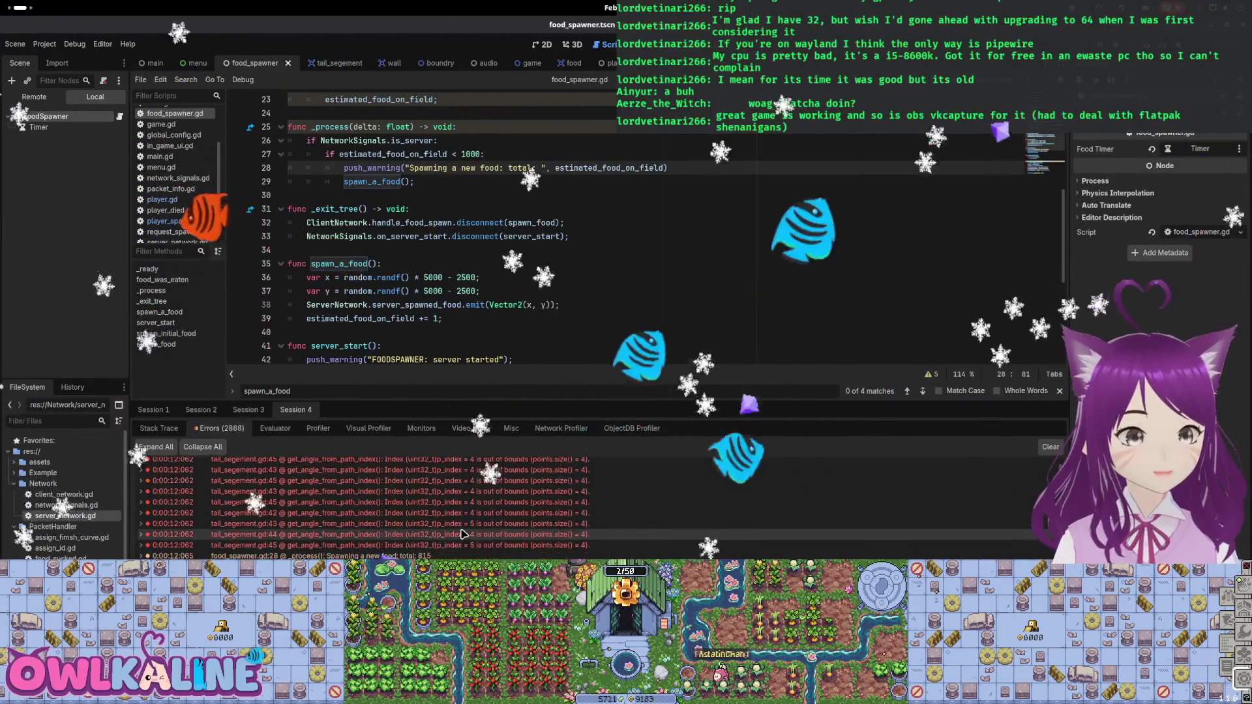
scroll(459, 538, down, 2)
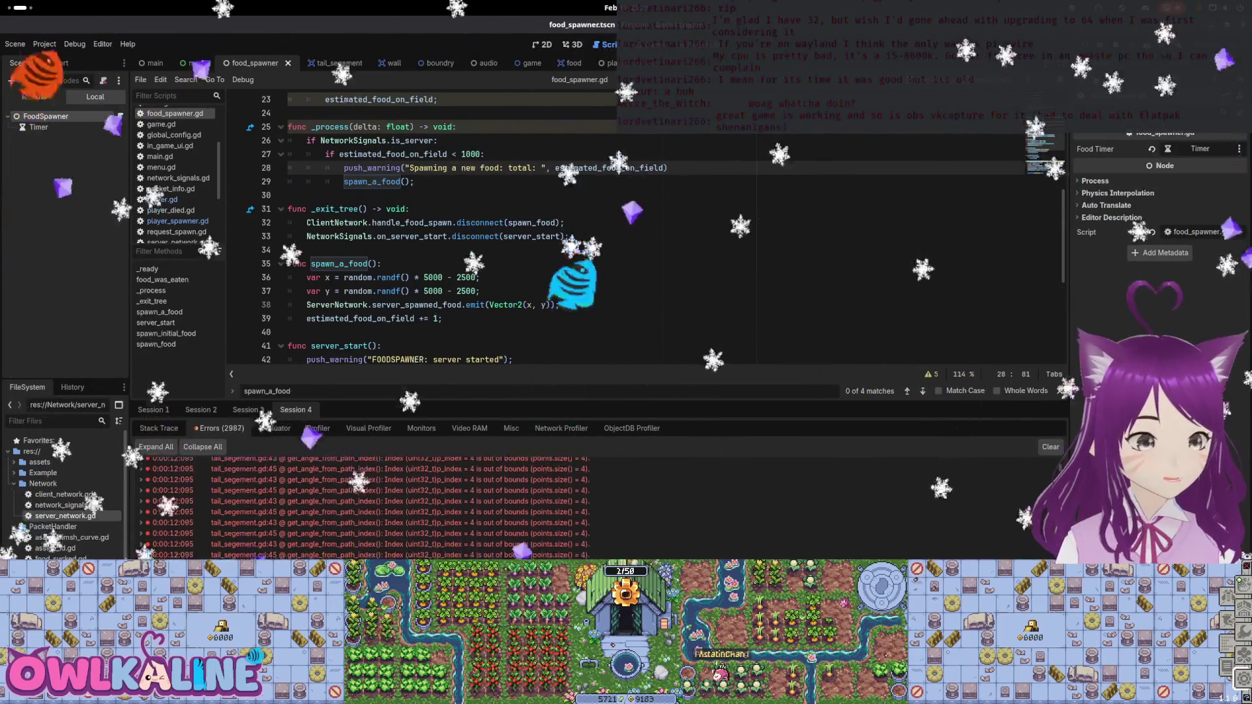
scroll(365, 509, down, 3)
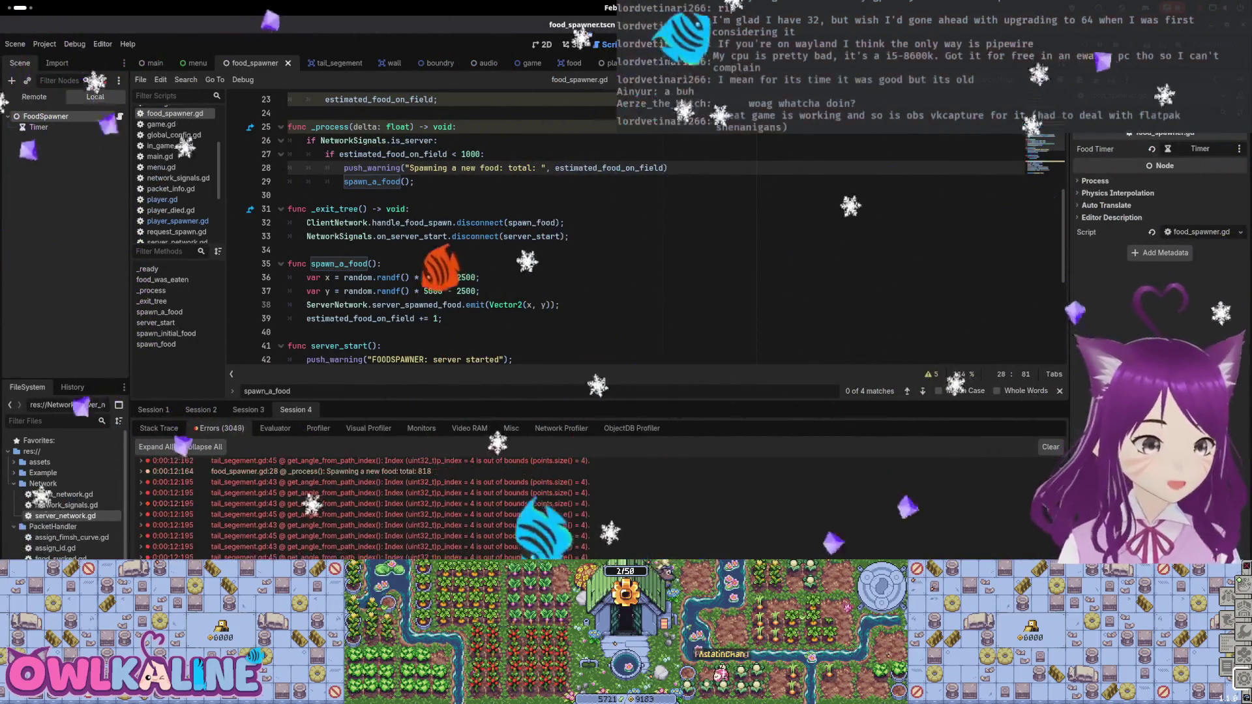
Jump from the food_spawner.gd:28 warning to its source and scroll through _ready and food_was_eaten.
click(446, 484)
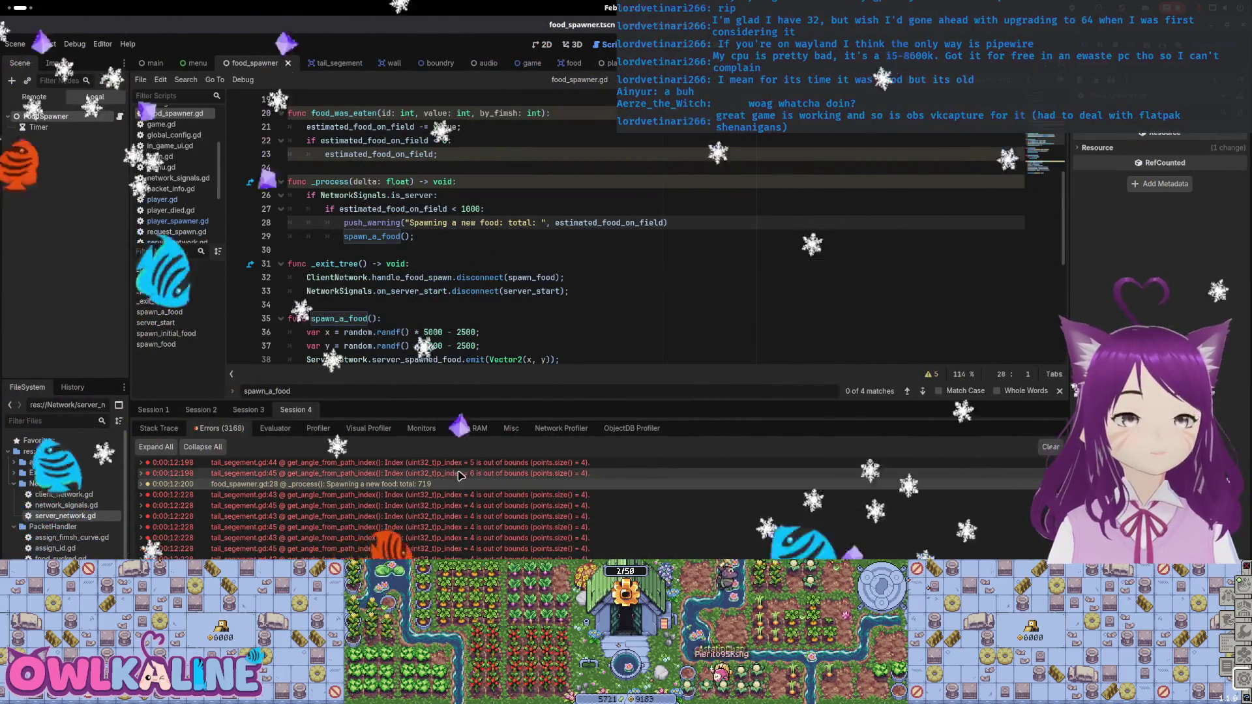
scroll(497, 316, up, 2)
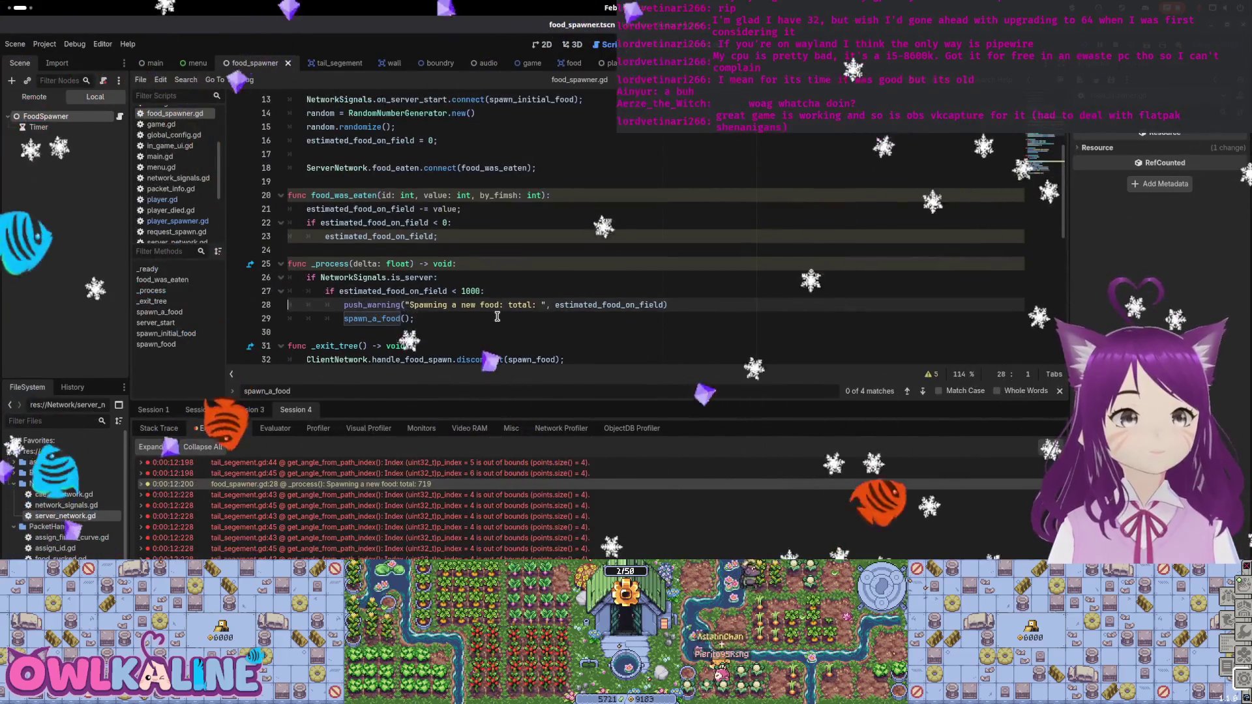
click(478, 249)
scroll(478, 248, up, 4)
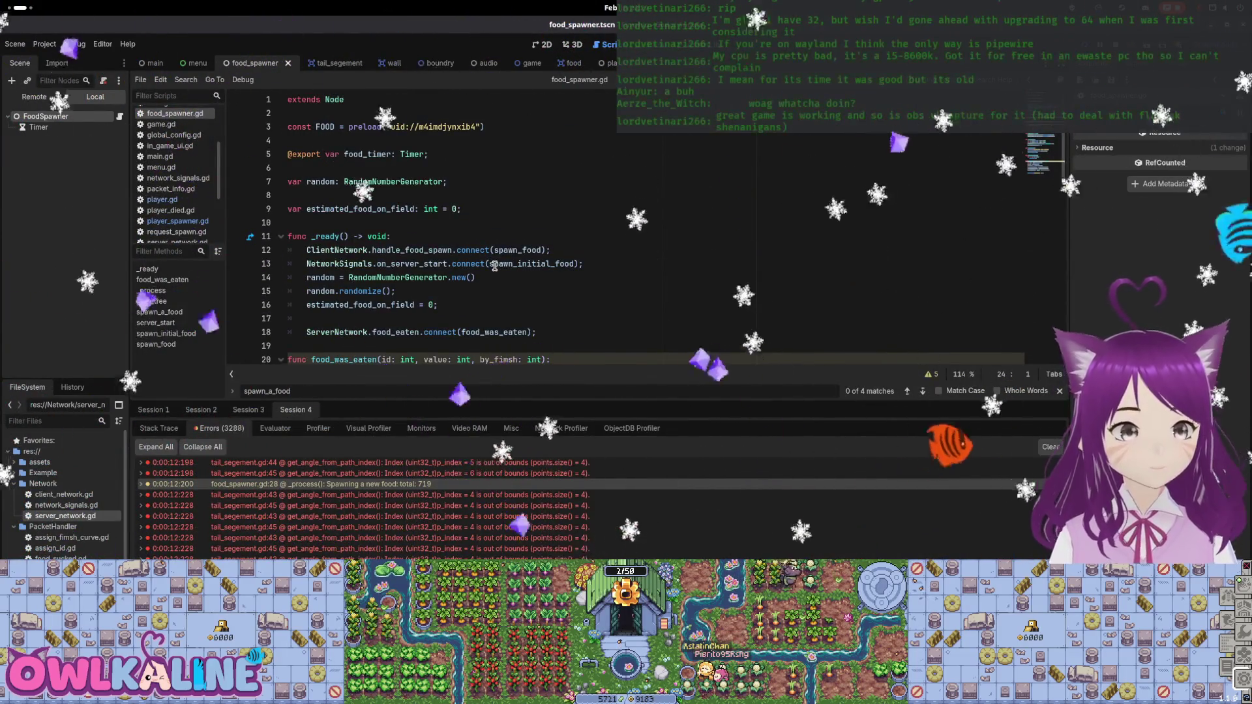
scroll(528, 355, down, 1)
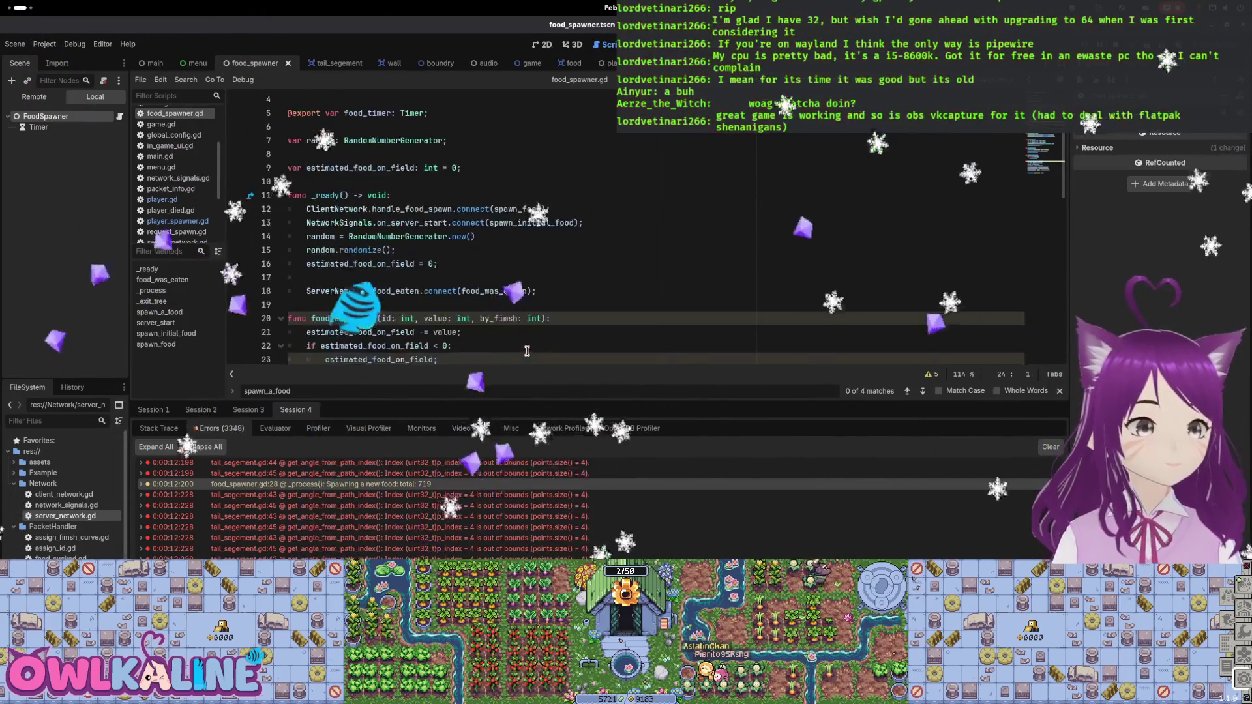
scroll(529, 345, down, 1)
scroll(435, 222, down, 7)
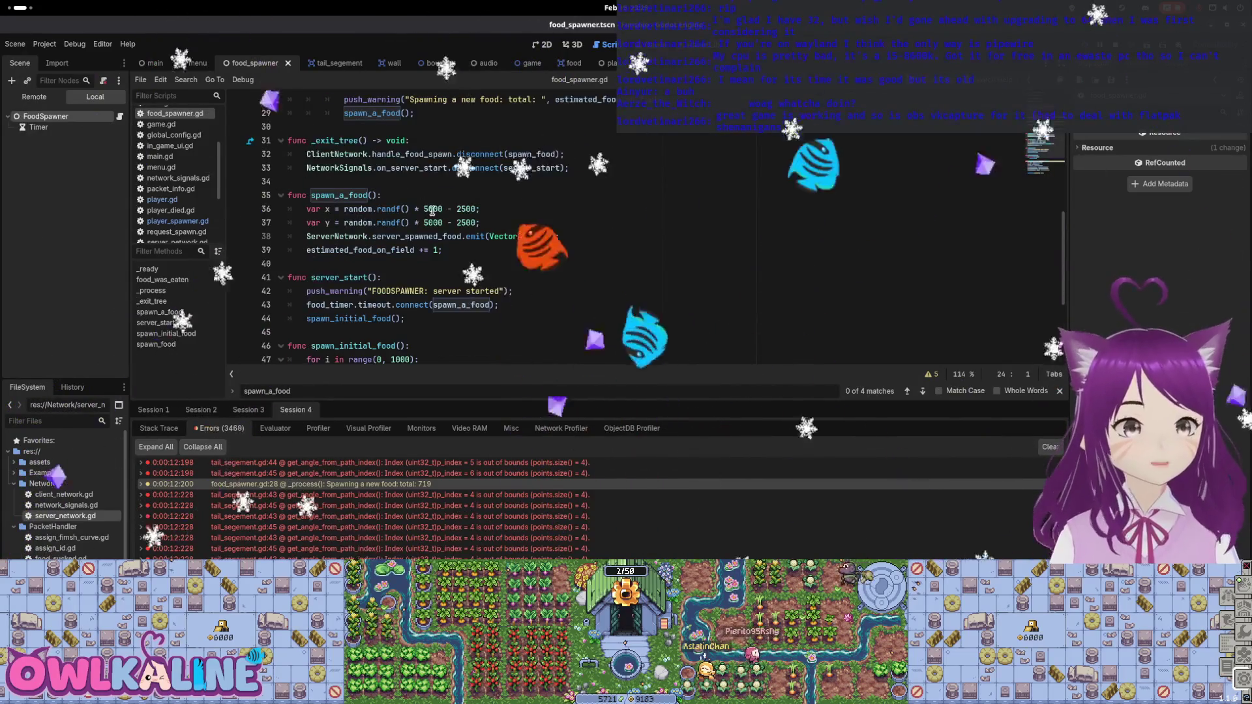
scroll(466, 298, down, 4)
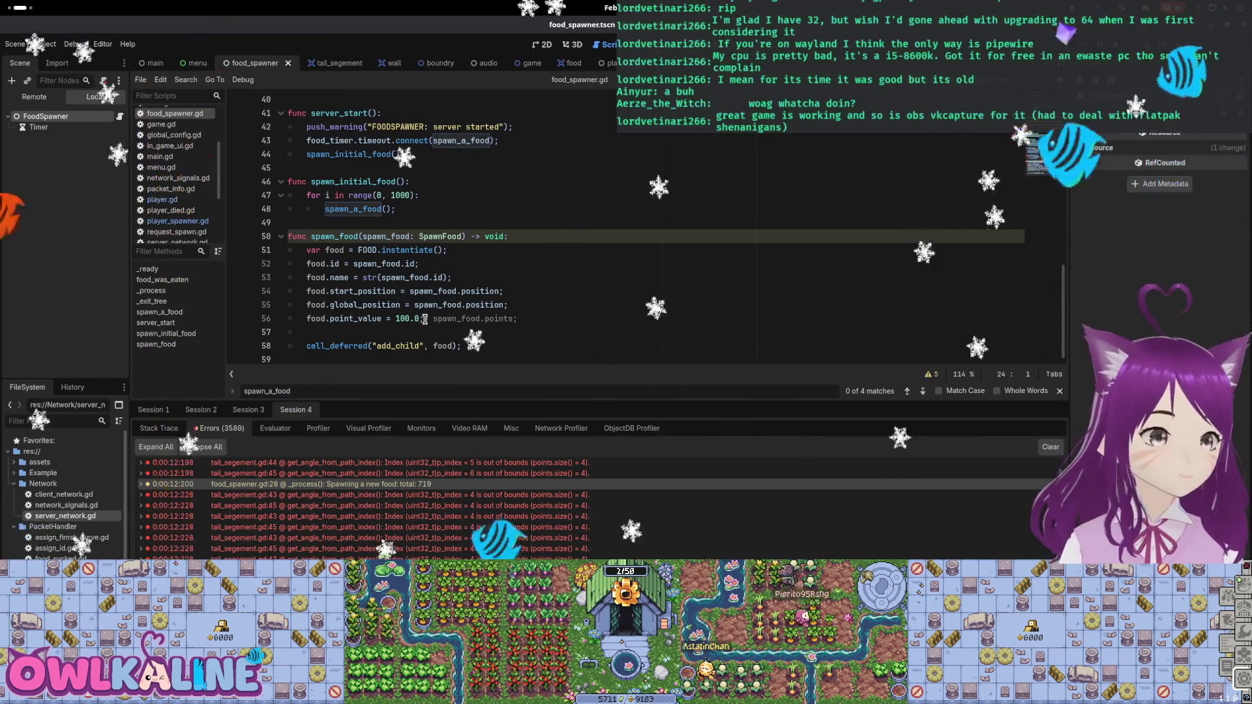
scroll(391, 232, up, 6)
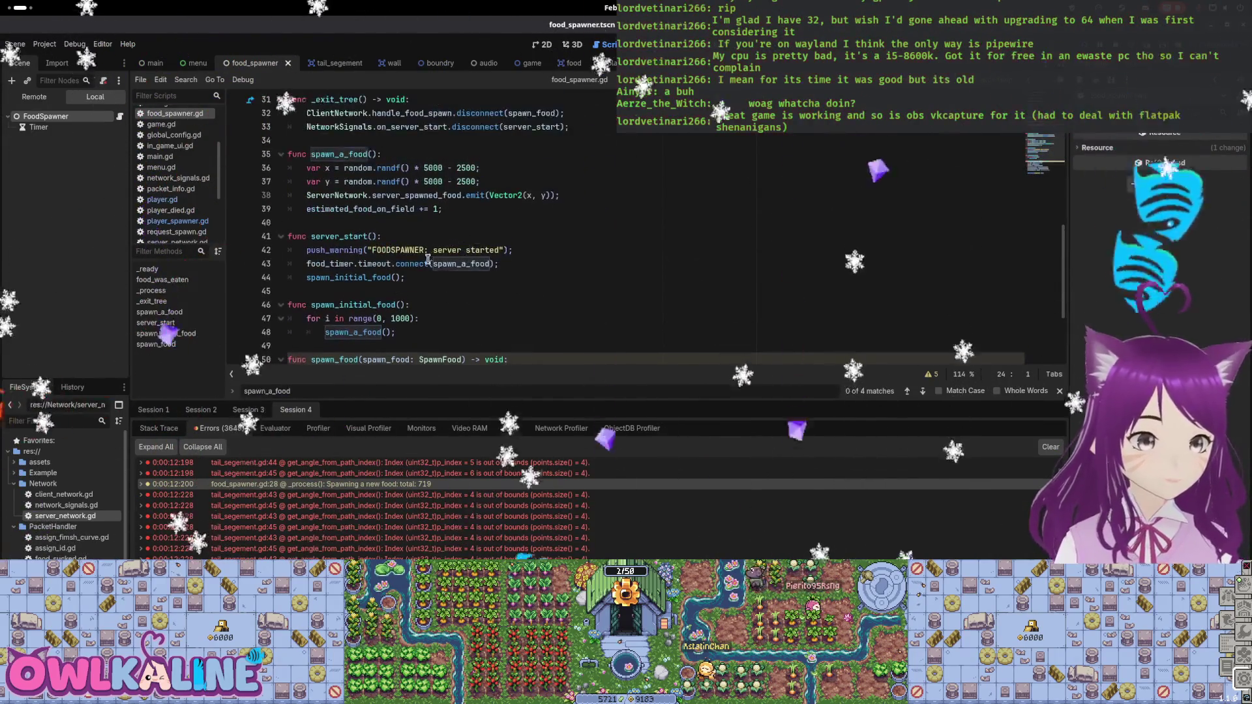
scroll(427, 265, up, 4)
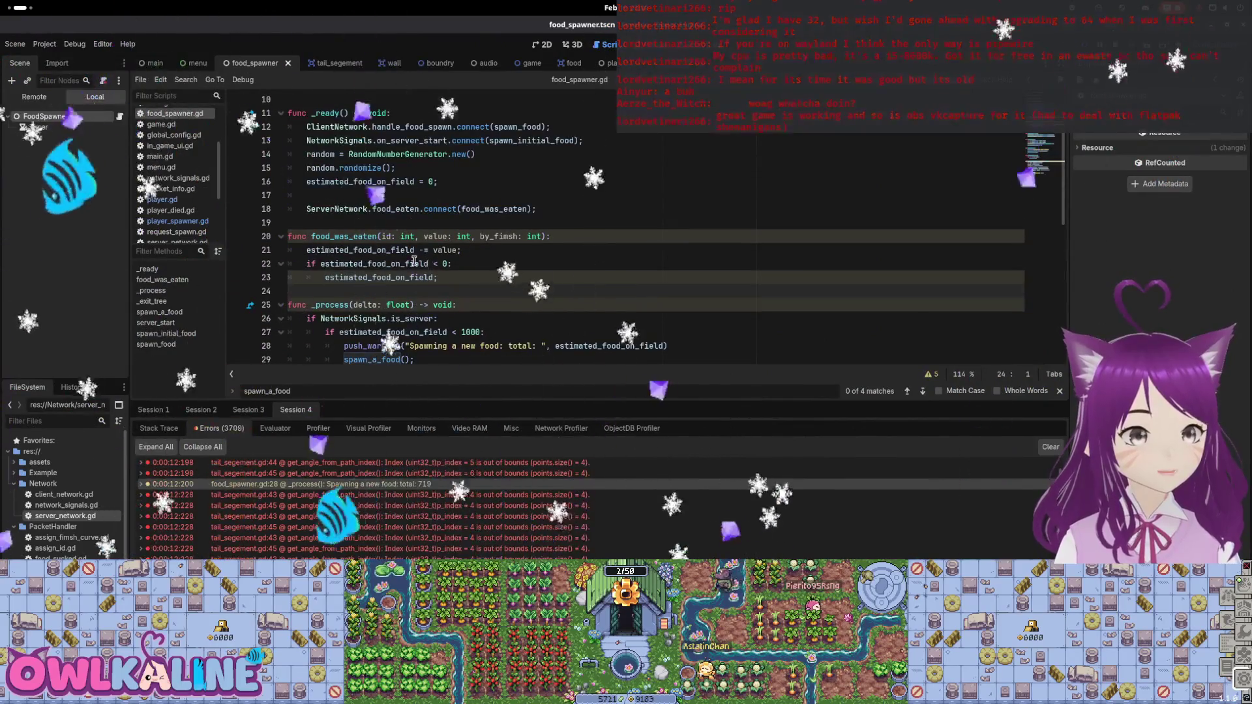
Make food_was_eaten subtract 1 instead of value on line 21, and save.
double_click(447, 250)
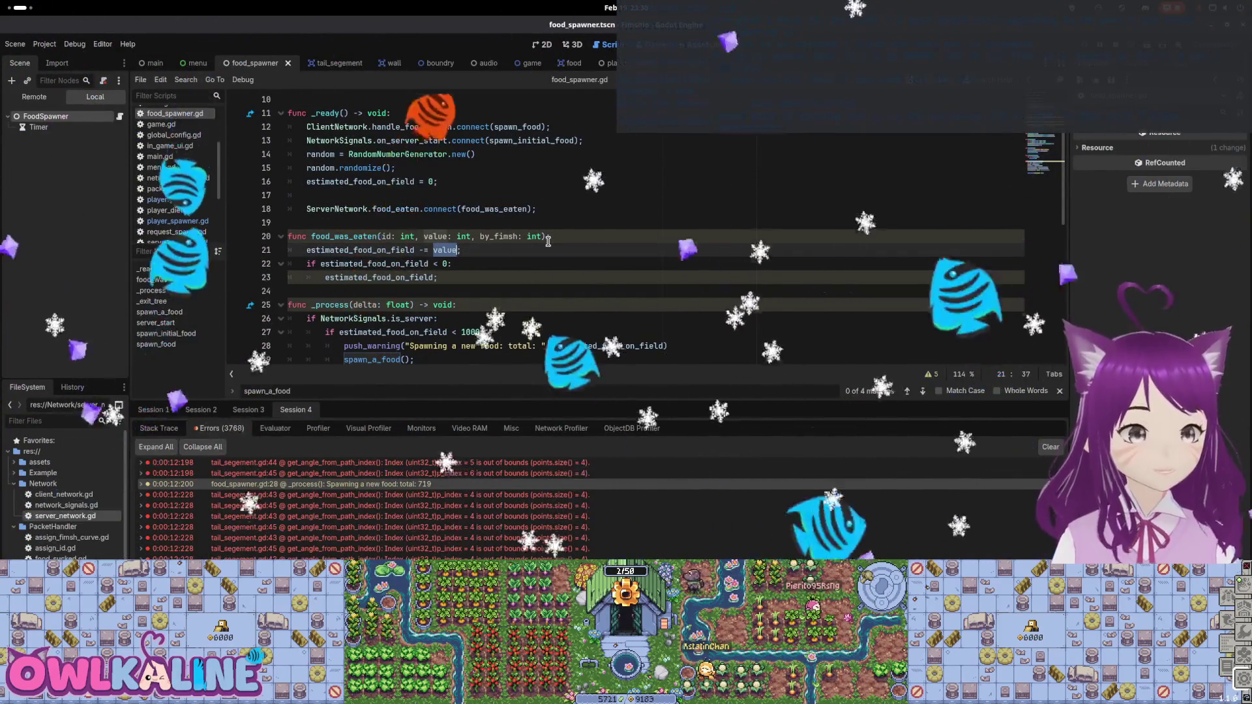
text(1)
key(ctrl+s)
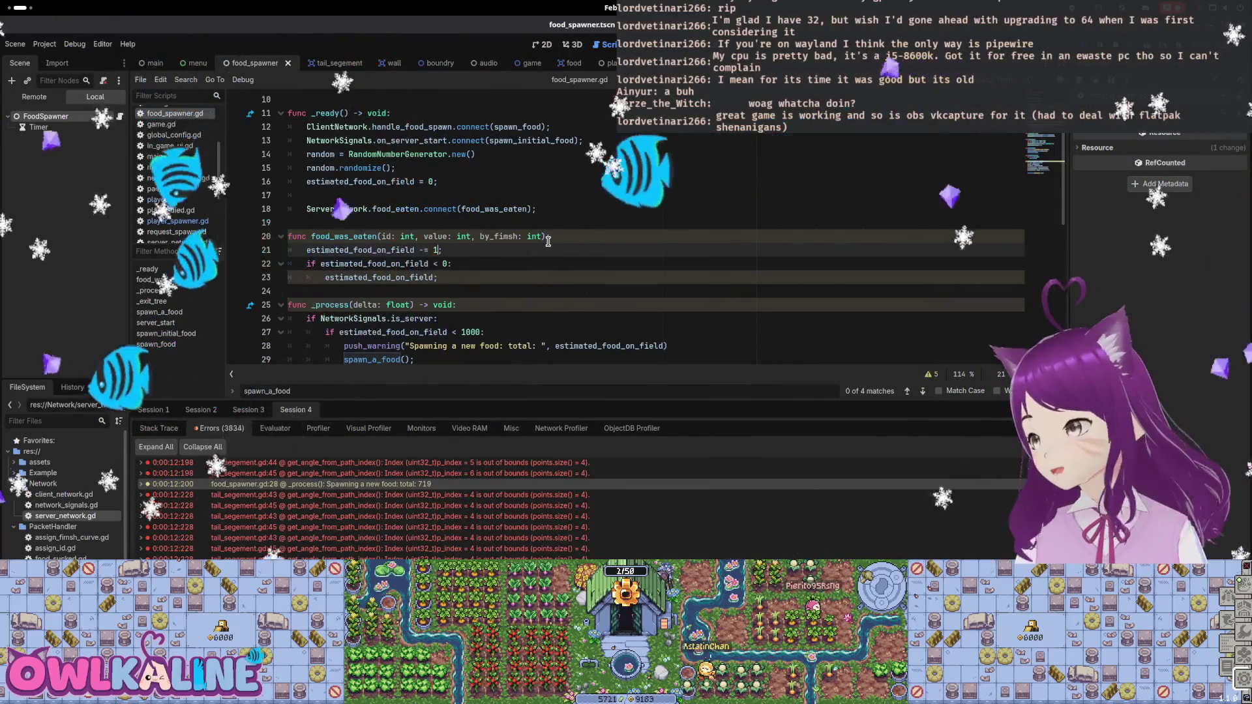
Insert a '#TODO: fix bug' comment line after line 55, above the point_value assignment.
scroll(428, 326, down, 10)
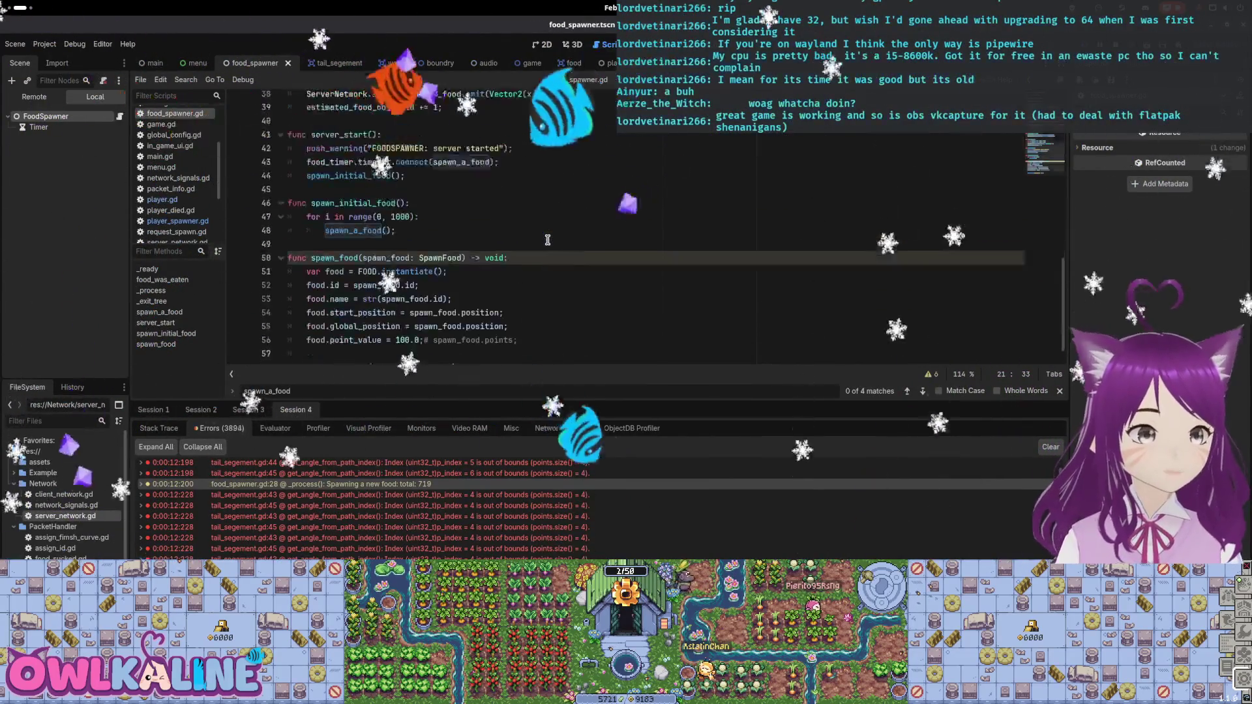
drag(397, 319, 418, 318)
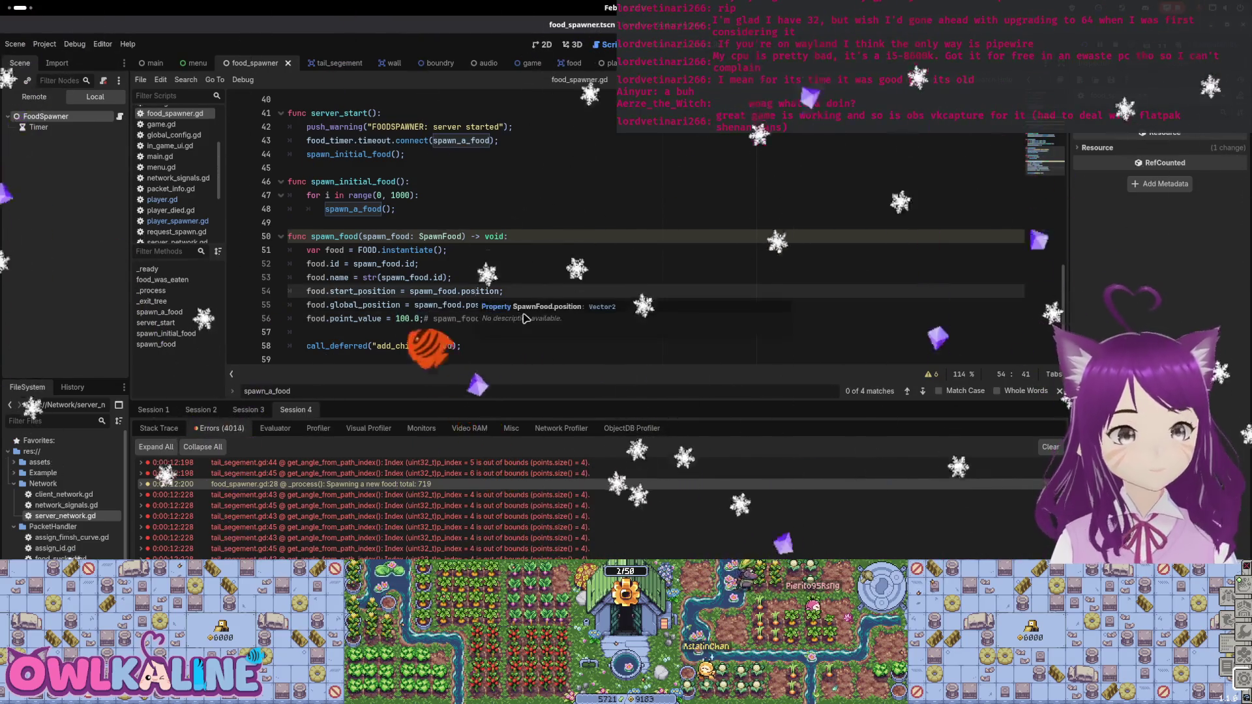
click(469, 277)
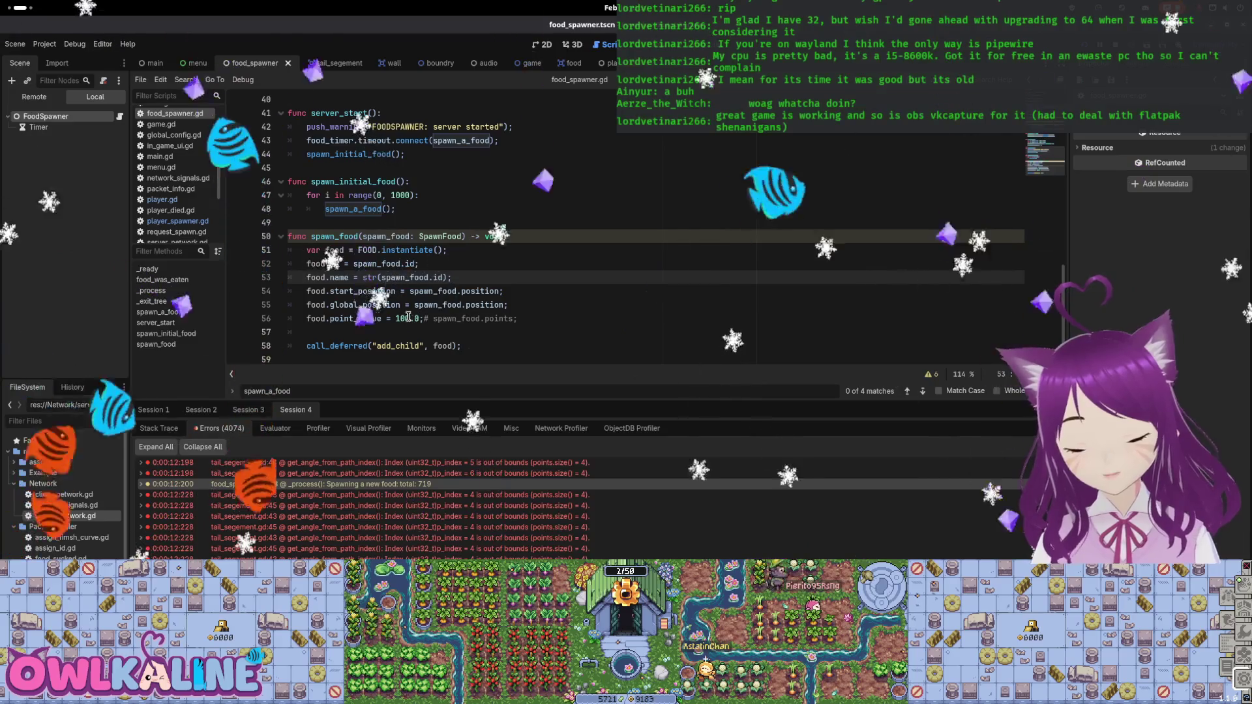
click(521, 304)
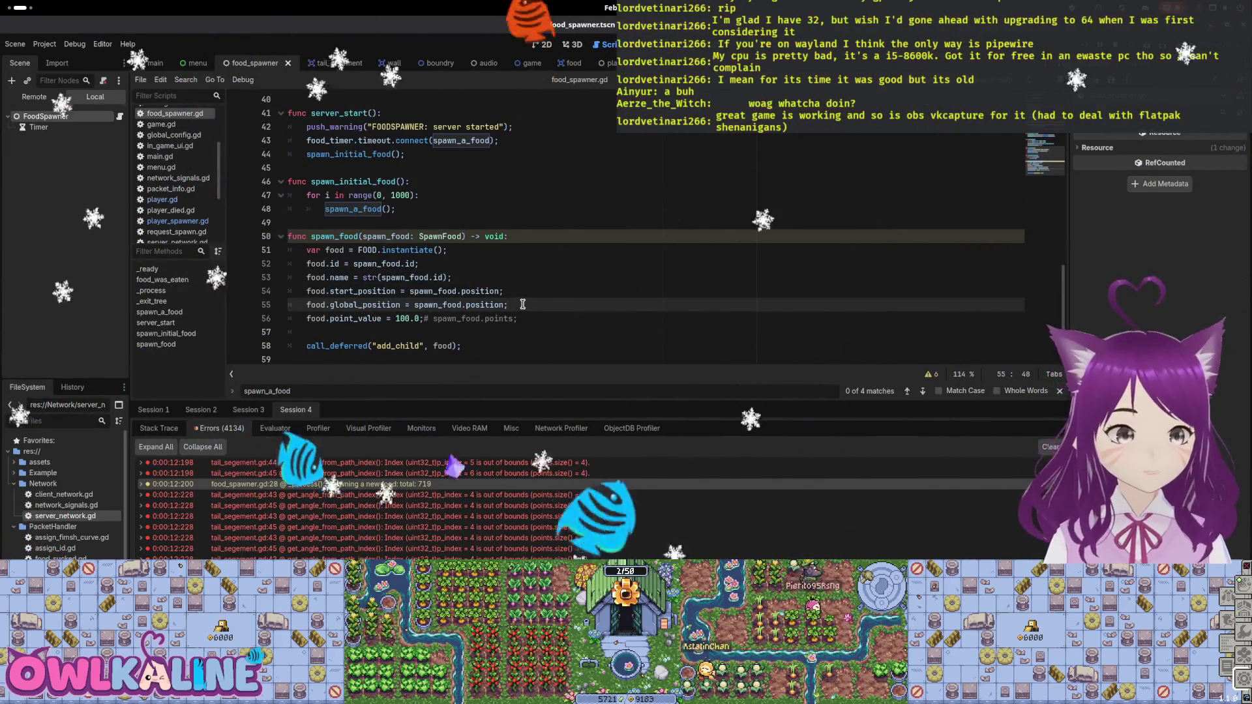
key(Return)
text(#TODO:)
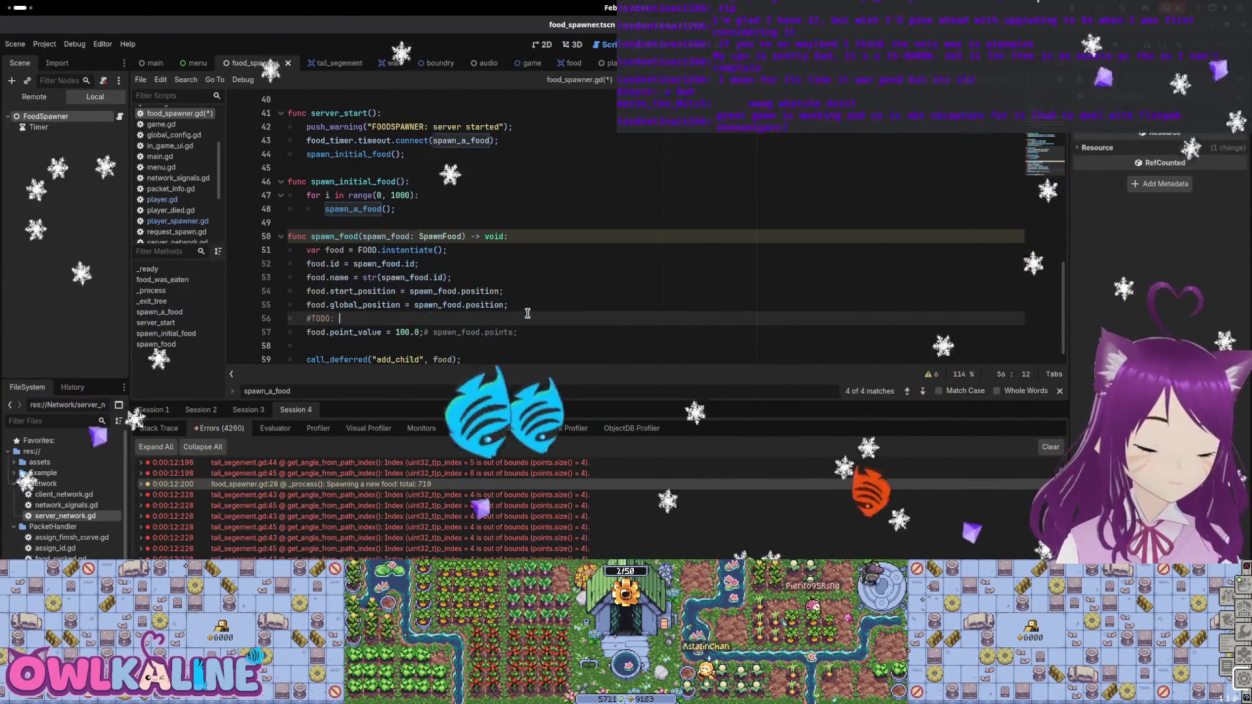
text( fix bug)
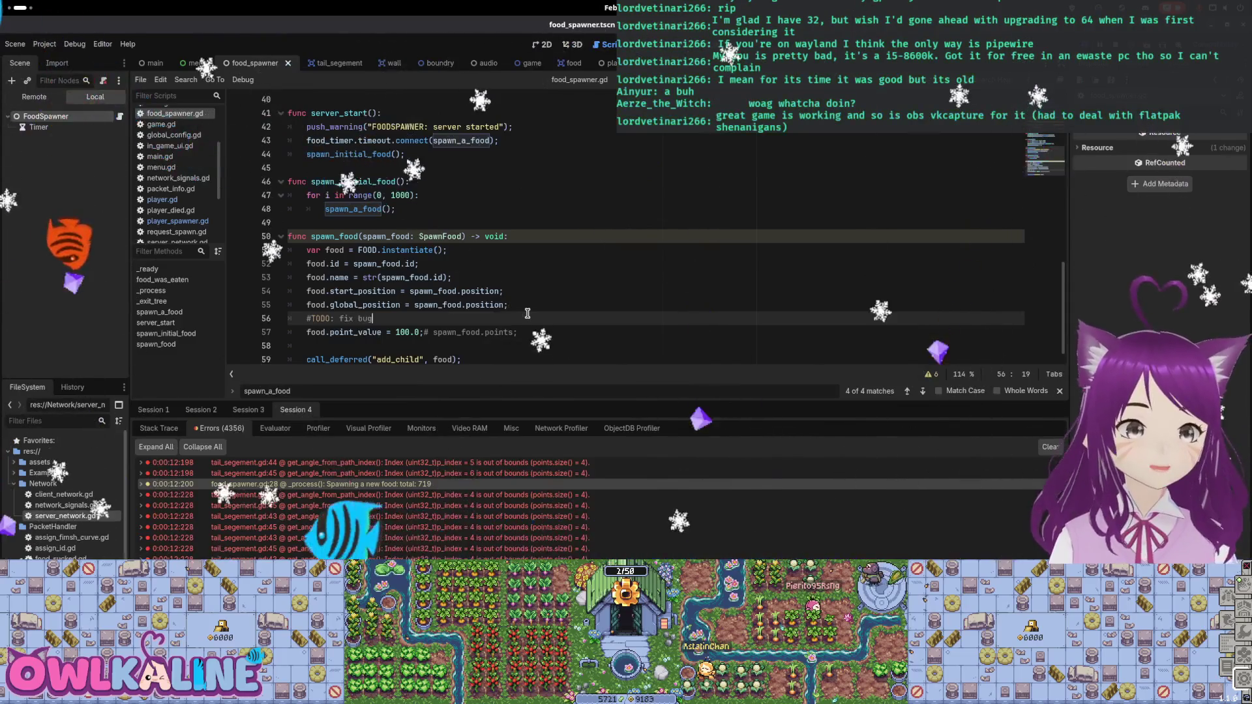
Switch to Obsidian and add an empty sub-item under the expanded Bugs item.
key(super)
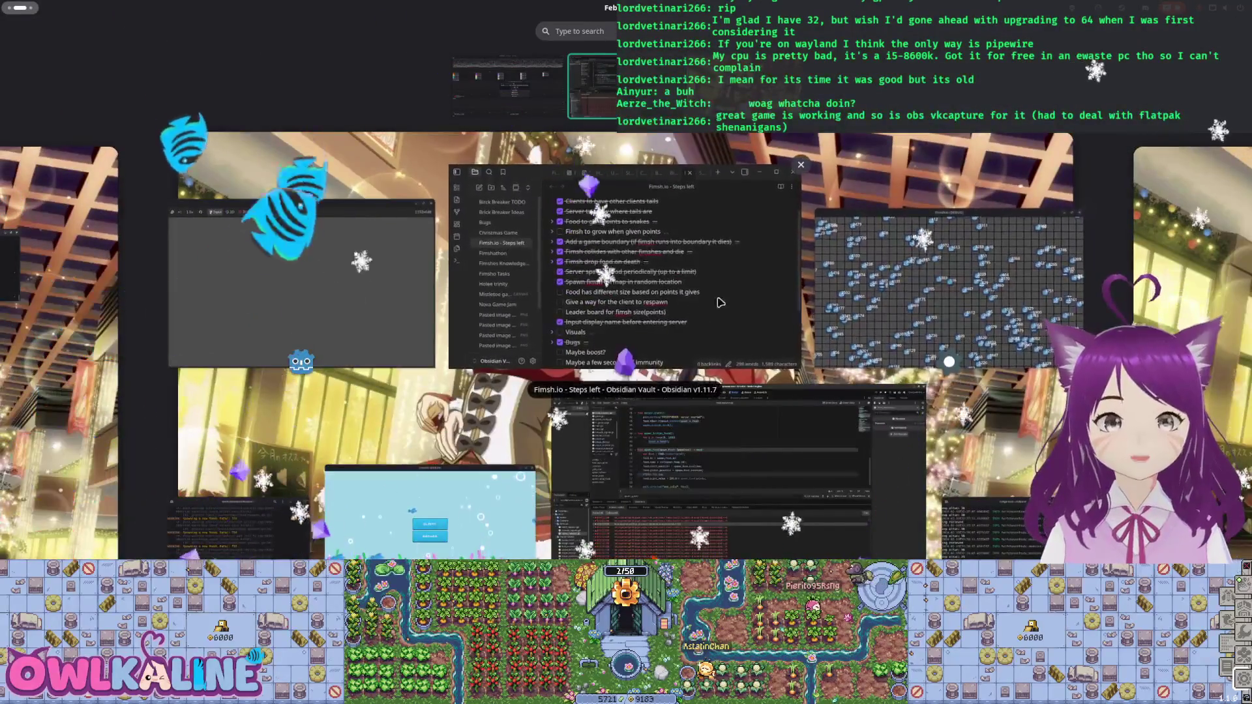
click(720, 302)
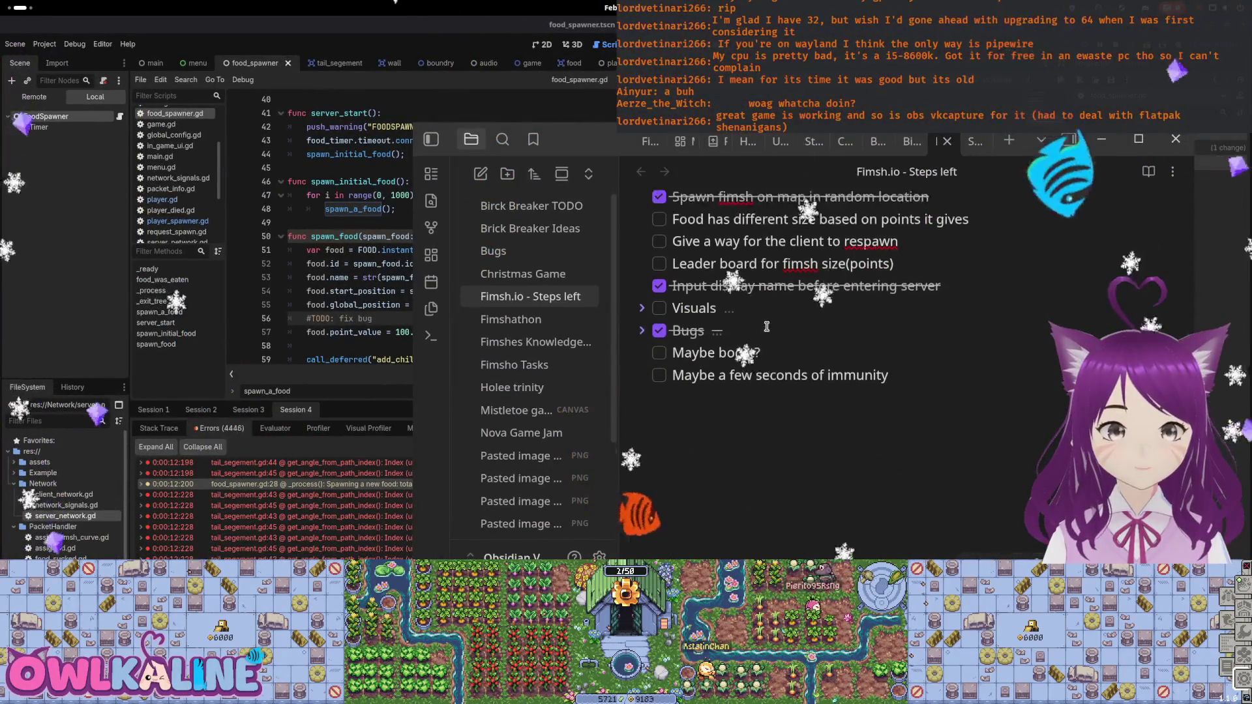
scroll(767, 326, up, 2)
click(644, 418)
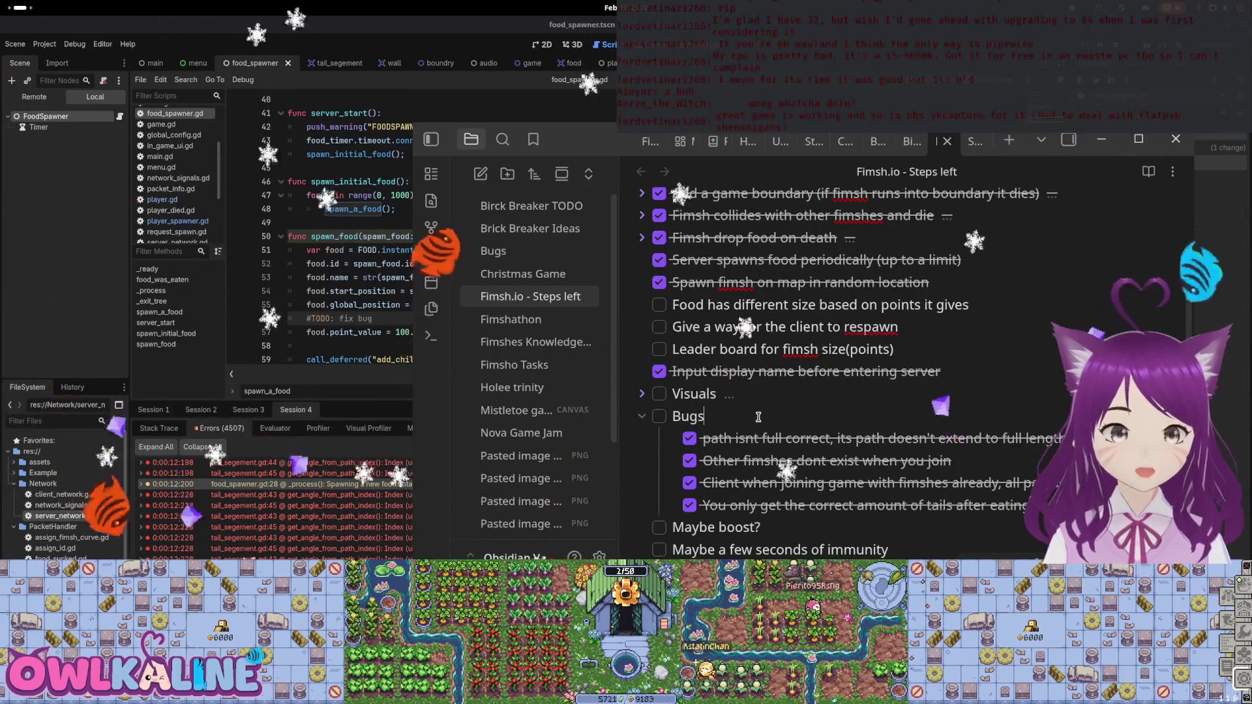
key(Return)
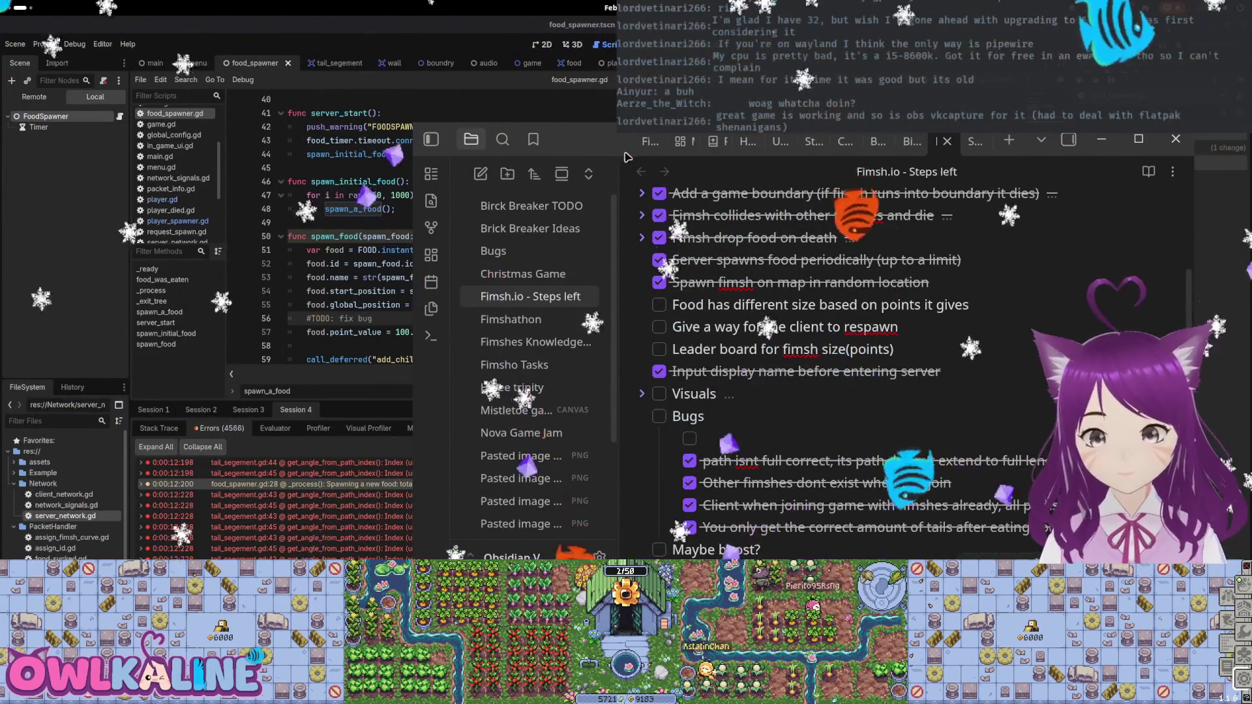
Type the bug note that growing too fast causes index errors.
mouse_move(626, 157)
mouse_down()
mouse_move(495, 155)
mouse_move(494, 144)
mouse_up()
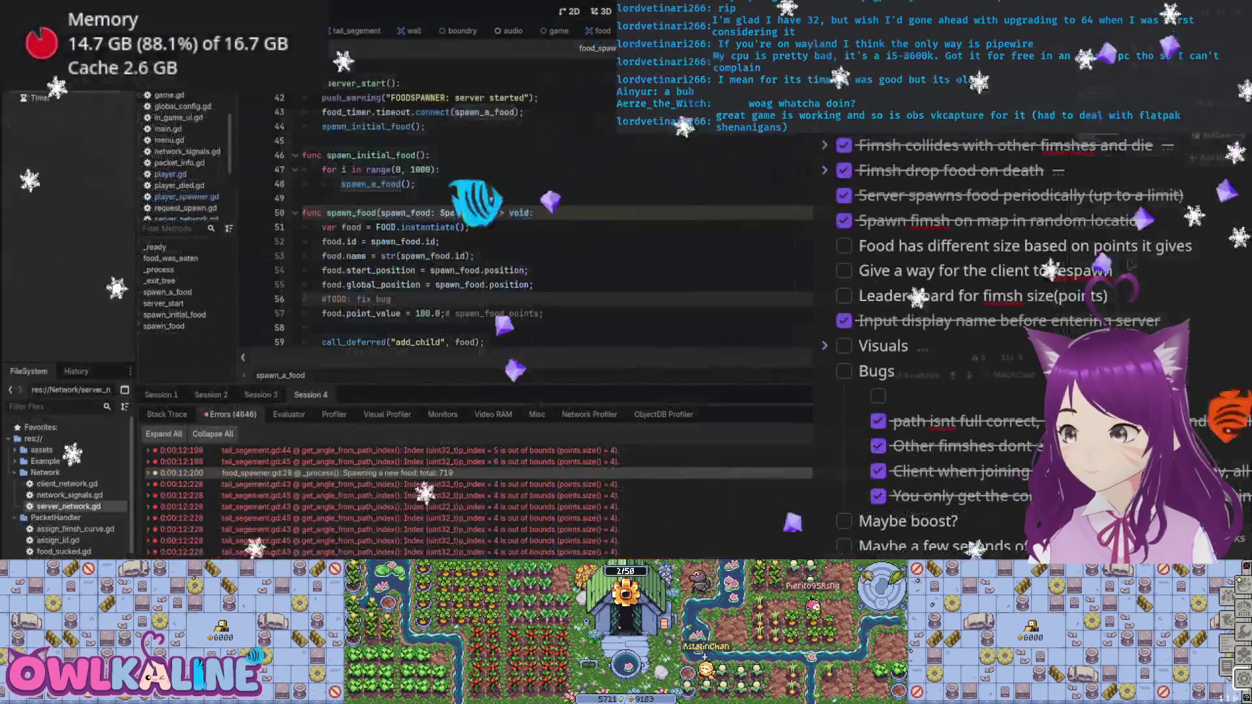
scroll(1119, 267, down, 2)
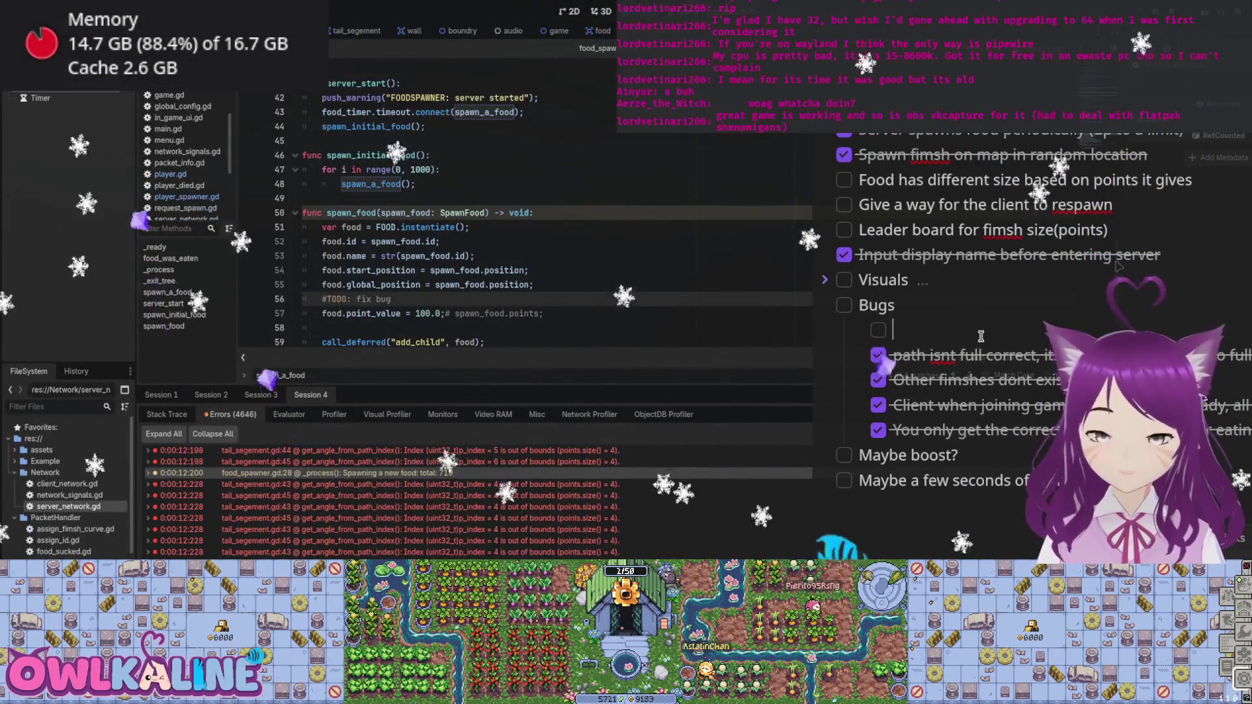
text(Ifgrowing to)
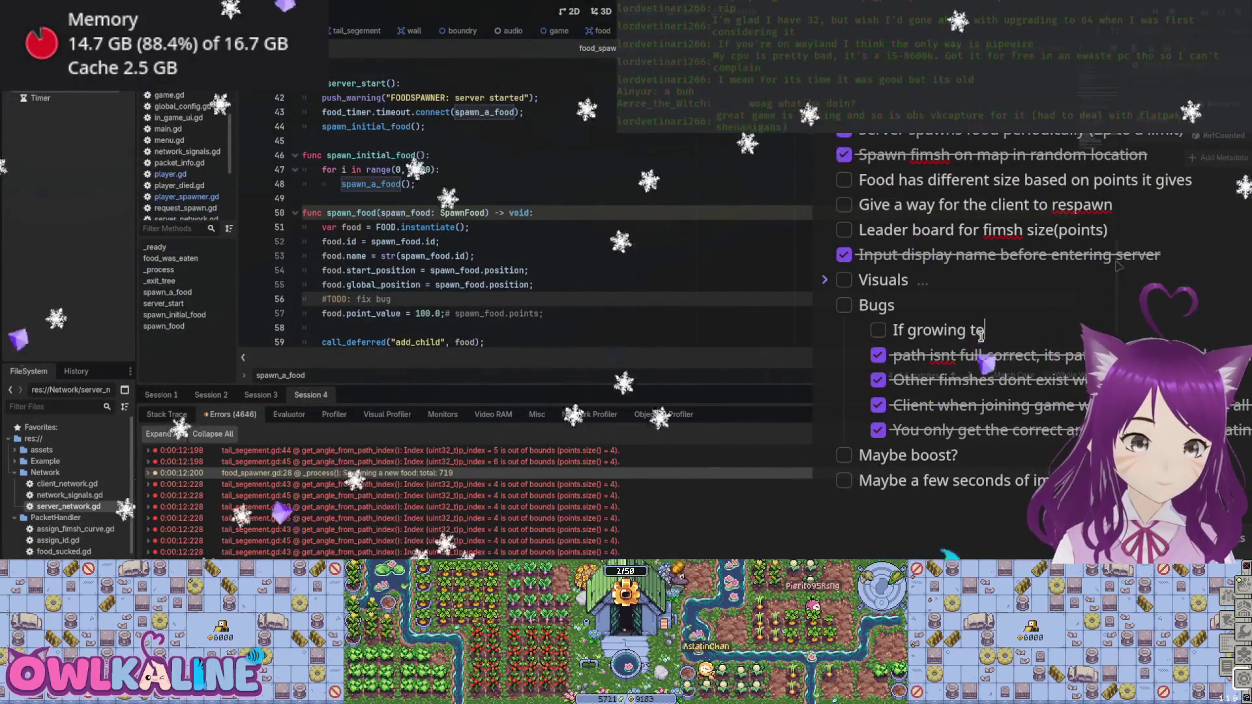
text(st w)
key(BackSpace)
text(g)
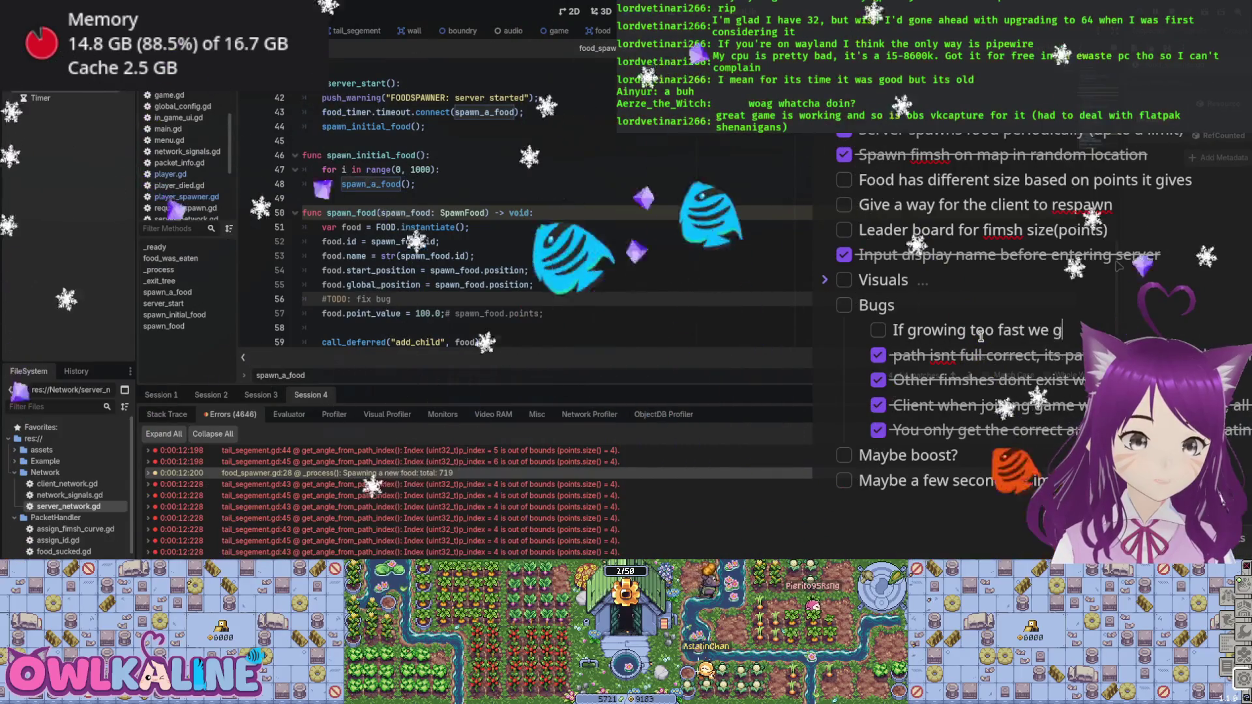
text(et dedex)
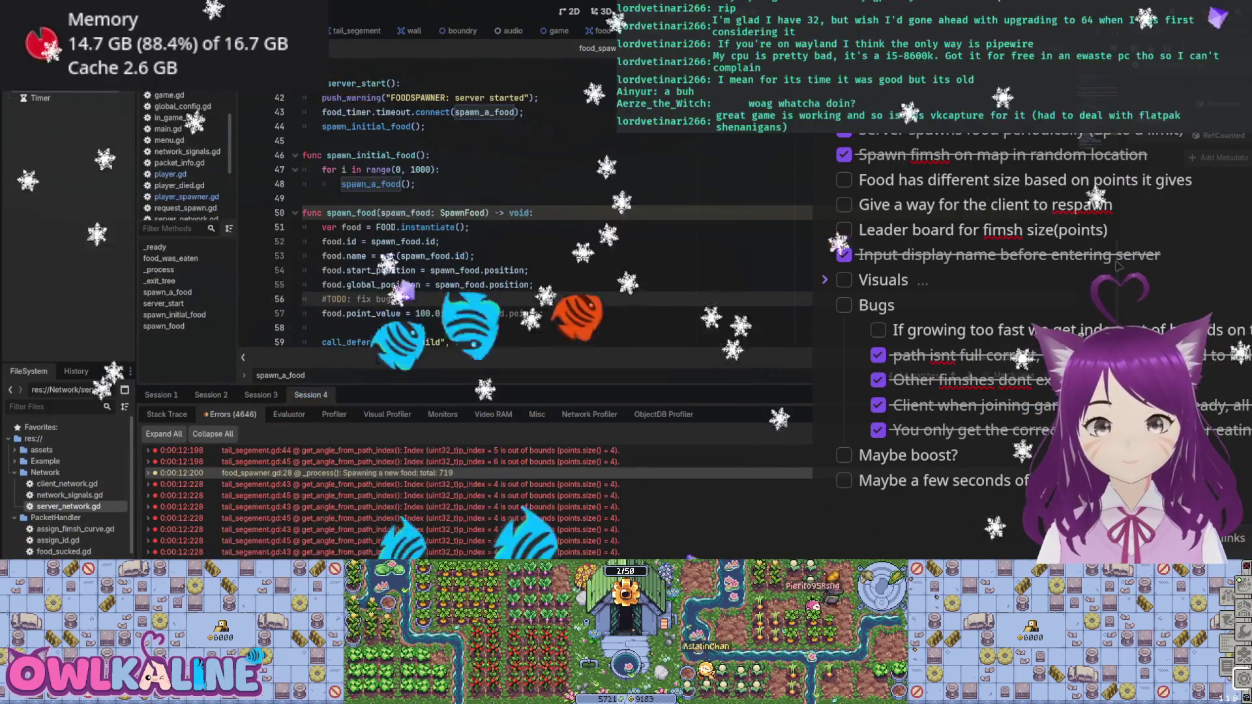
Open tail_segement.gd and highlight the idx variable on line 51.
double_click(261, 461)
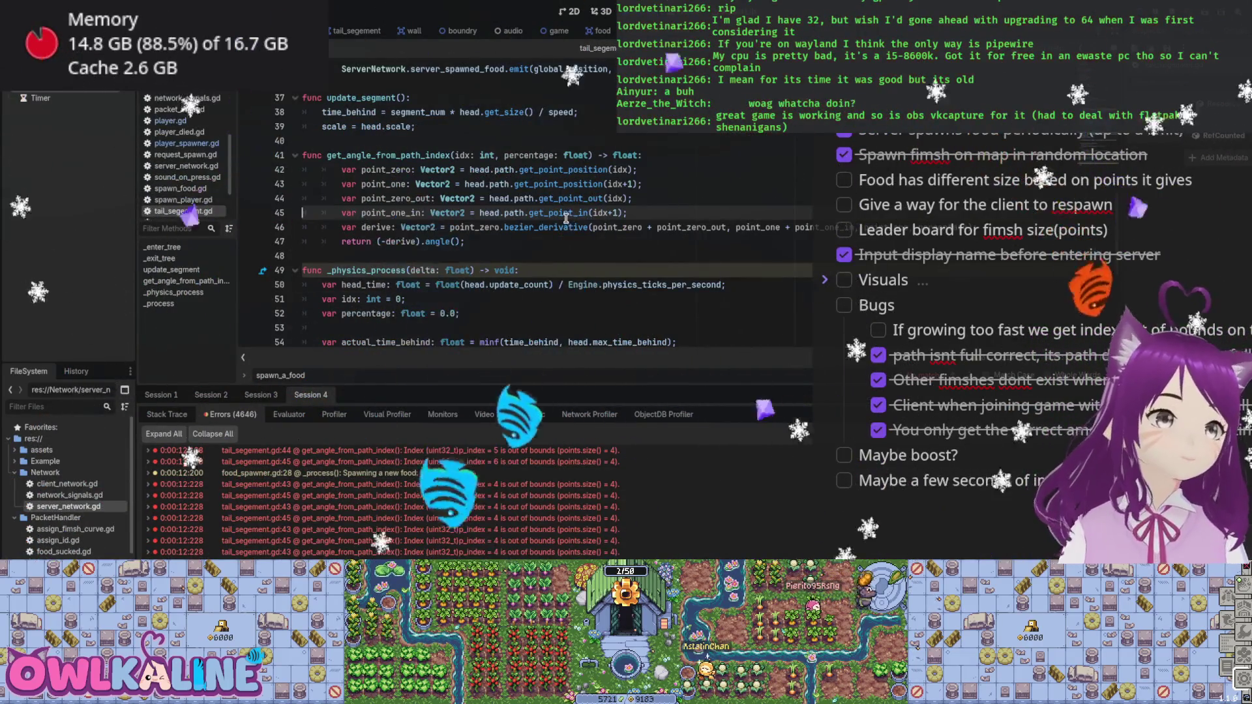
scroll(470, 256, down, 2)
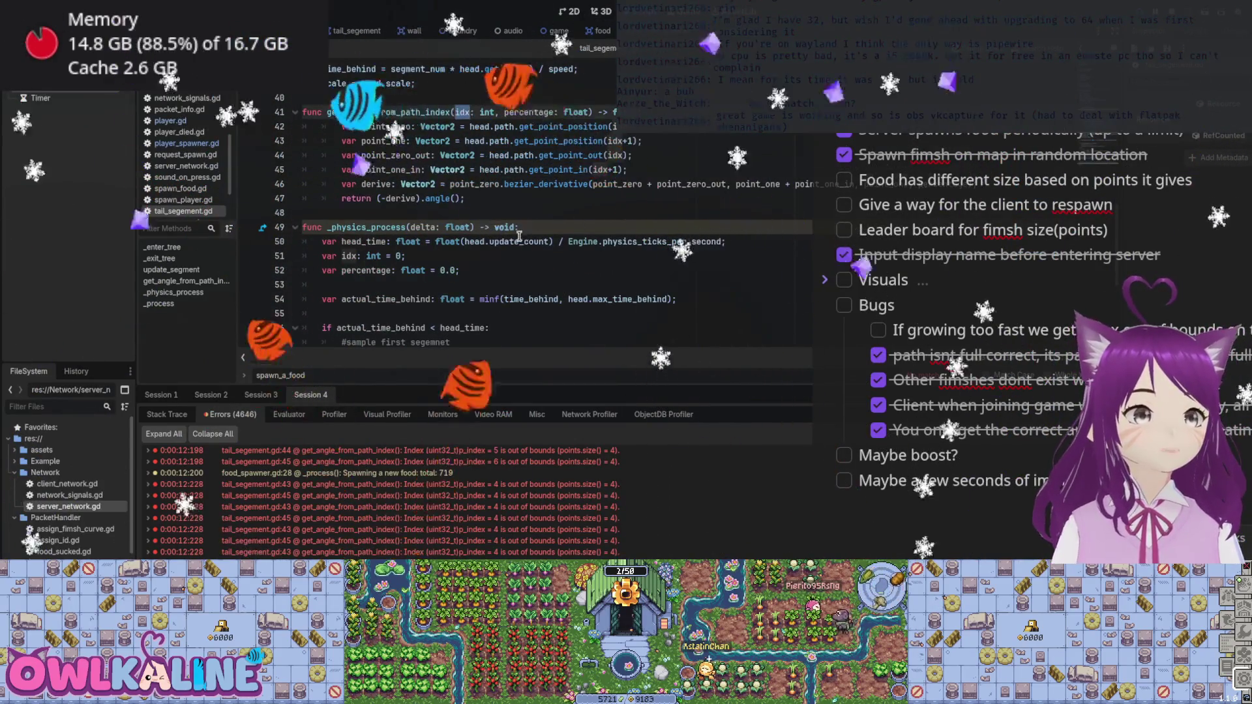
double_click(352, 213)
double_click(356, 212)
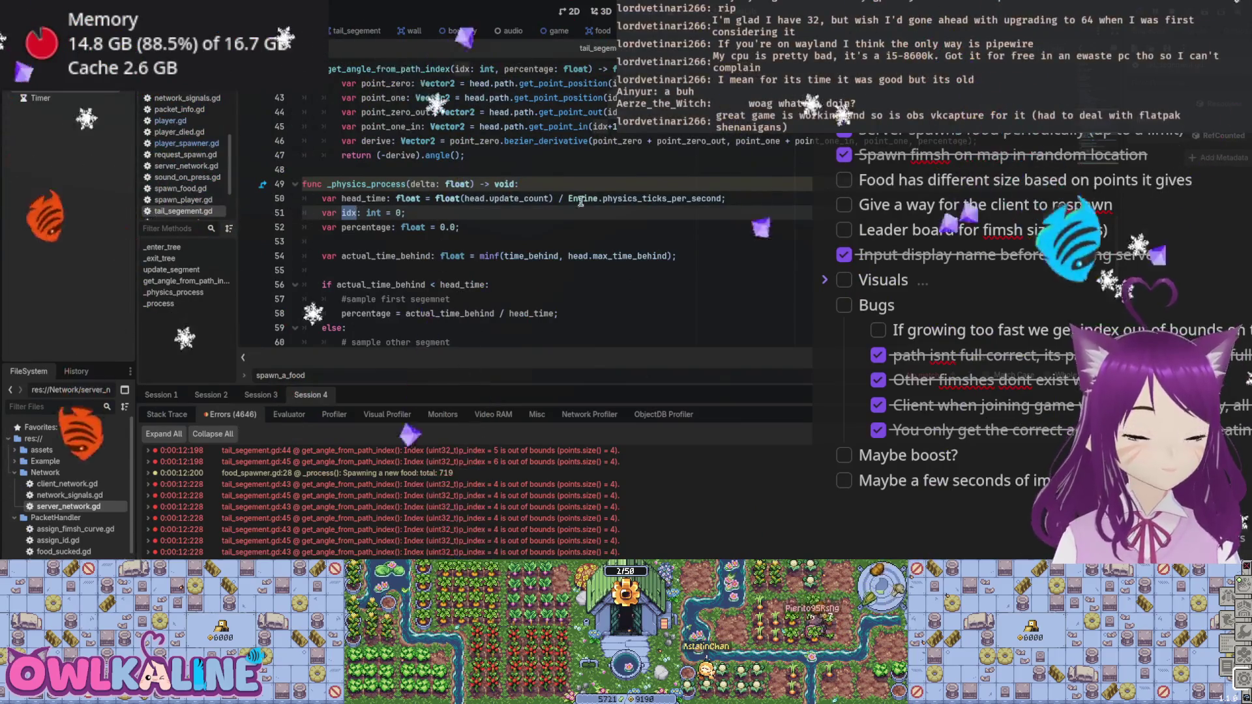
scroll(574, 196, down, 1)
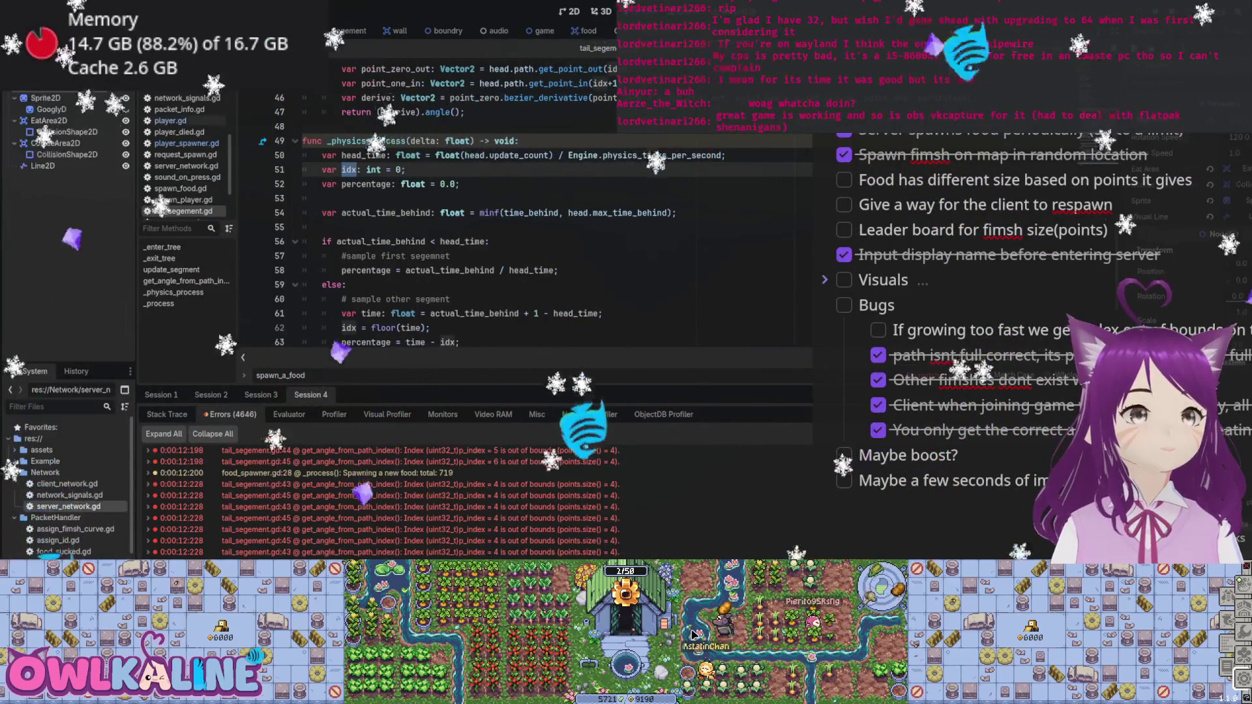
Step through every update_path_point_max match in player.gd, then return to tail_segement.gd's _physics_process.
key(alt+Left)
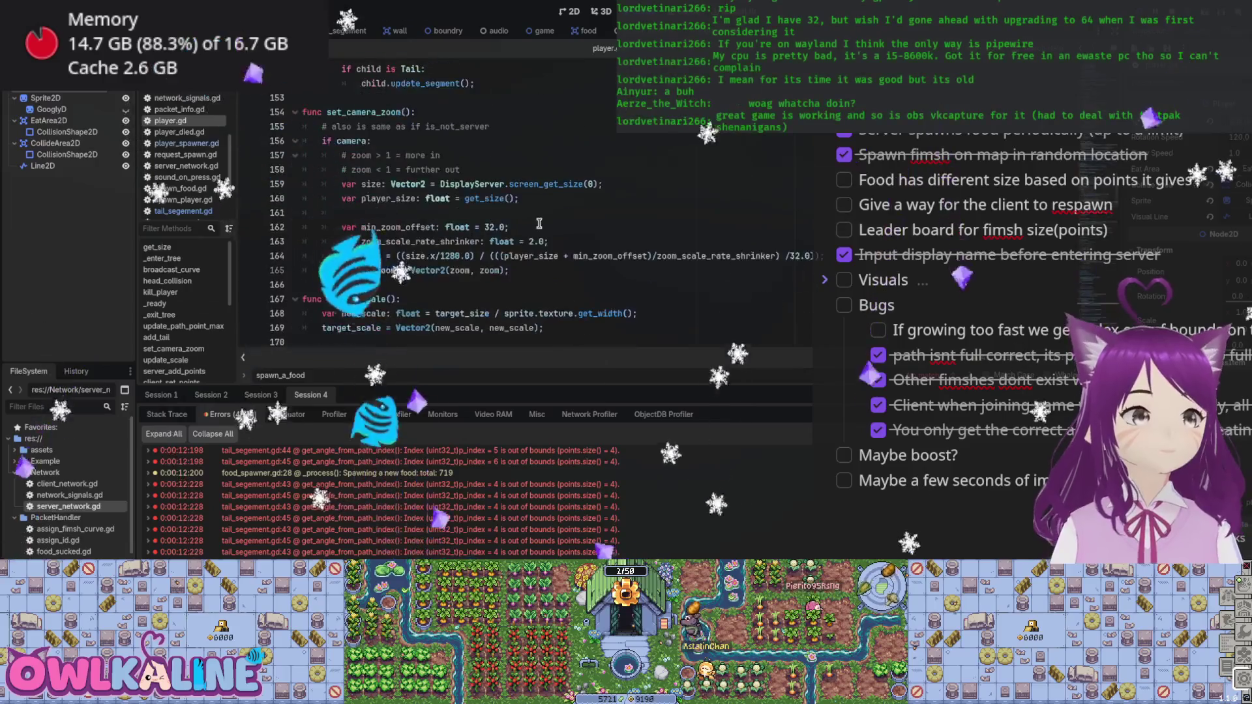
scroll(538, 224, down, 3)
scroll(538, 223, up, 5)
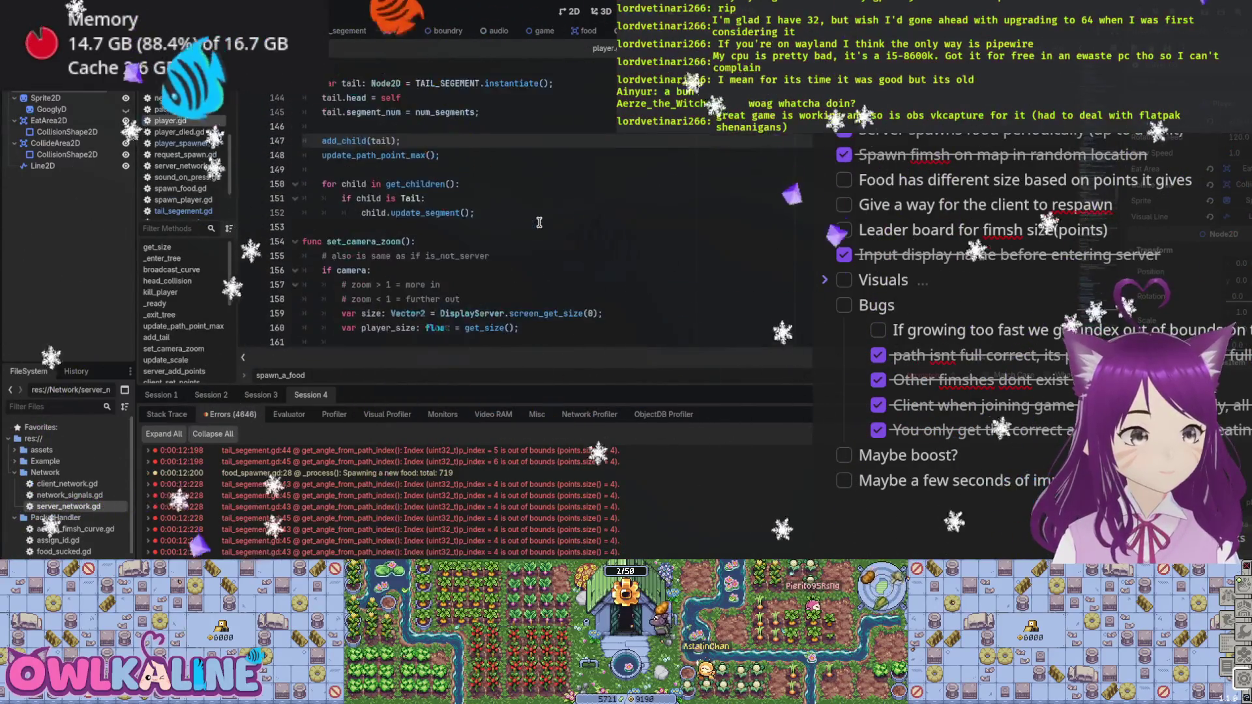
scroll(538, 223, up, 20)
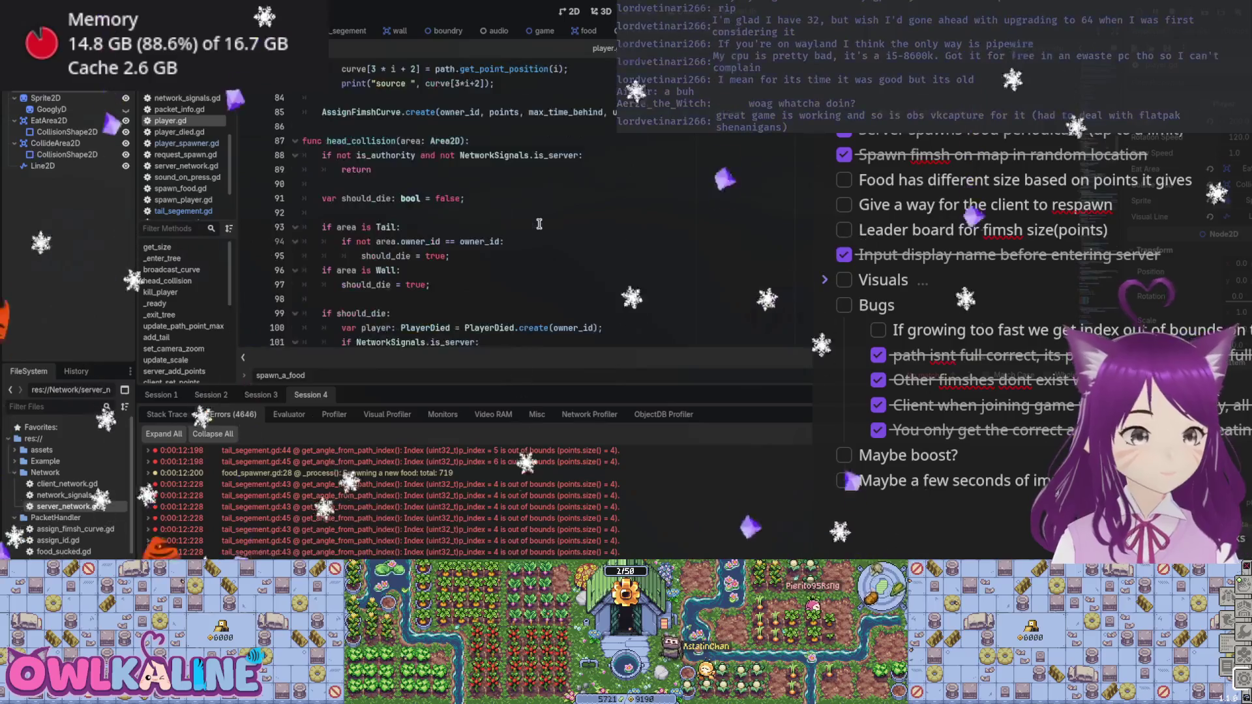
scroll(538, 223, up, 10)
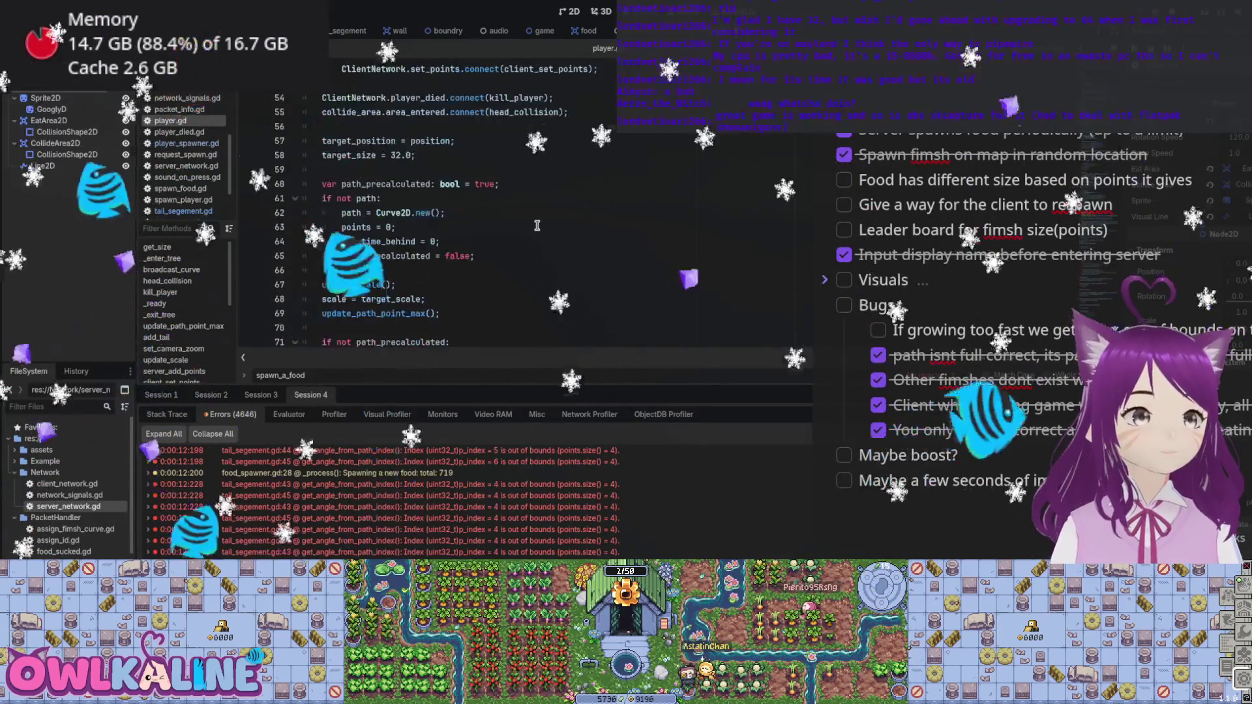
double_click(374, 313)
key(ctrl+f)
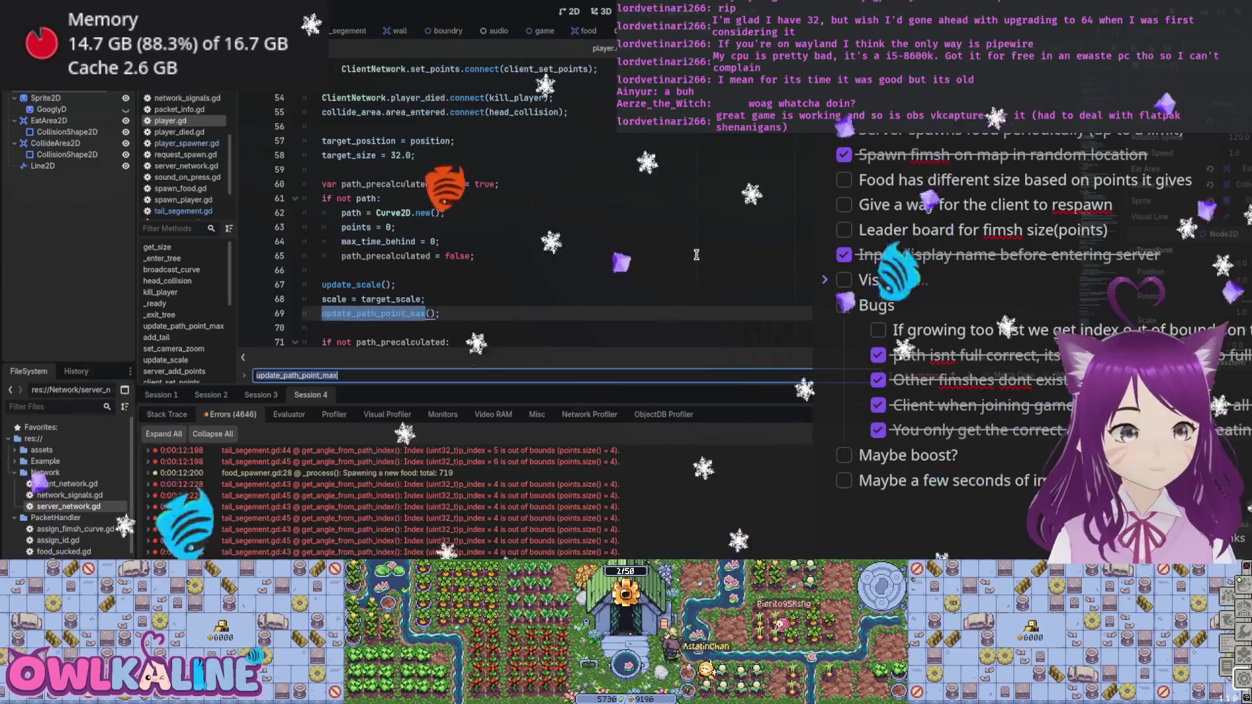
key(Return)
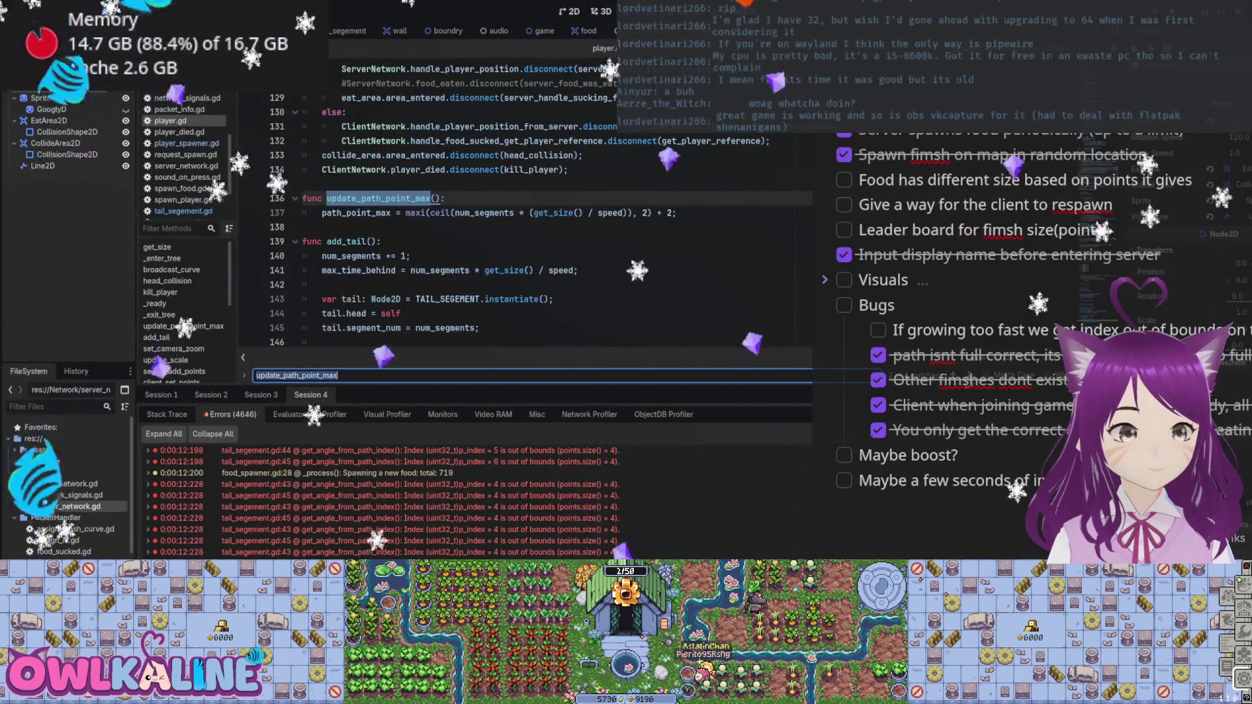
key(Return)
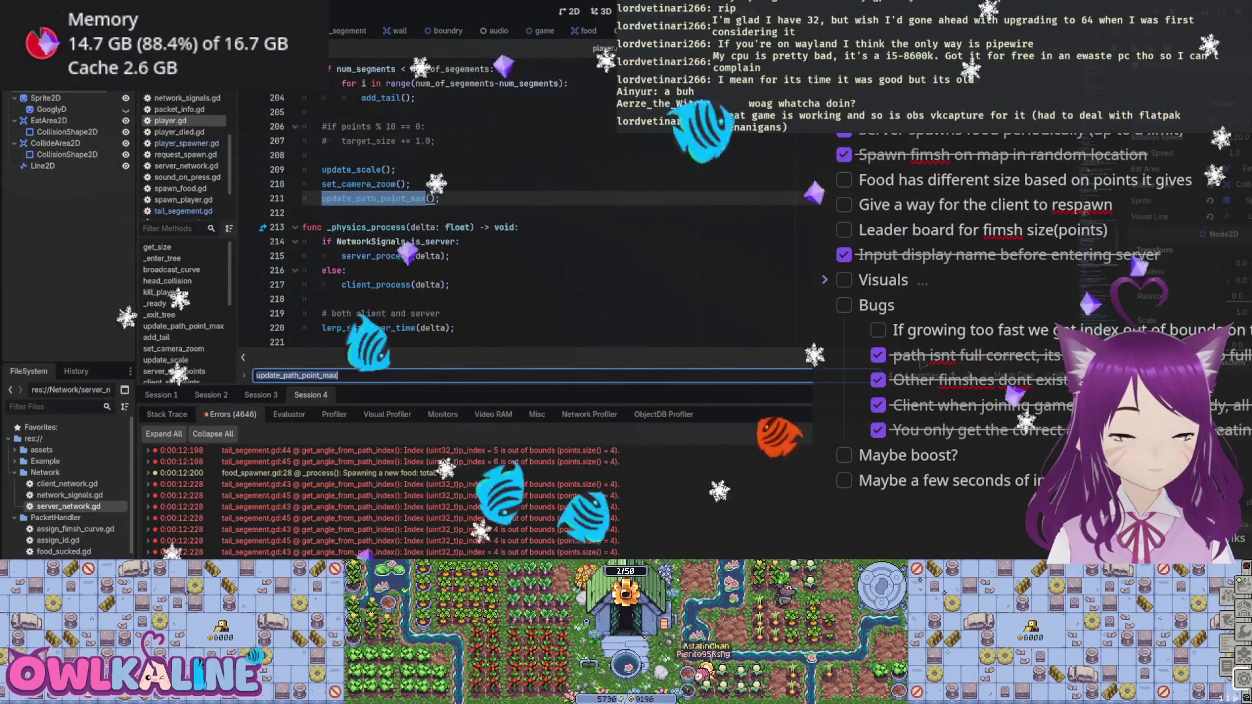
key(Return)
key(Return)
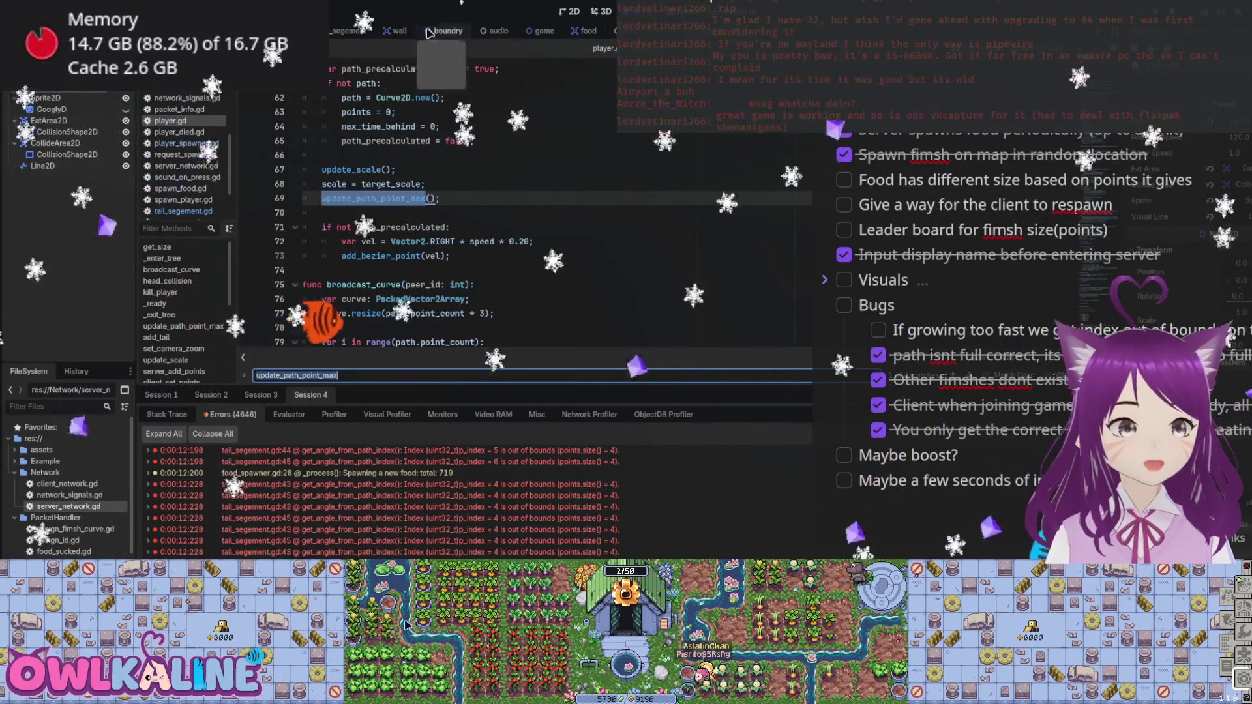
click(349, 30)
scroll(372, 214, down, 3)
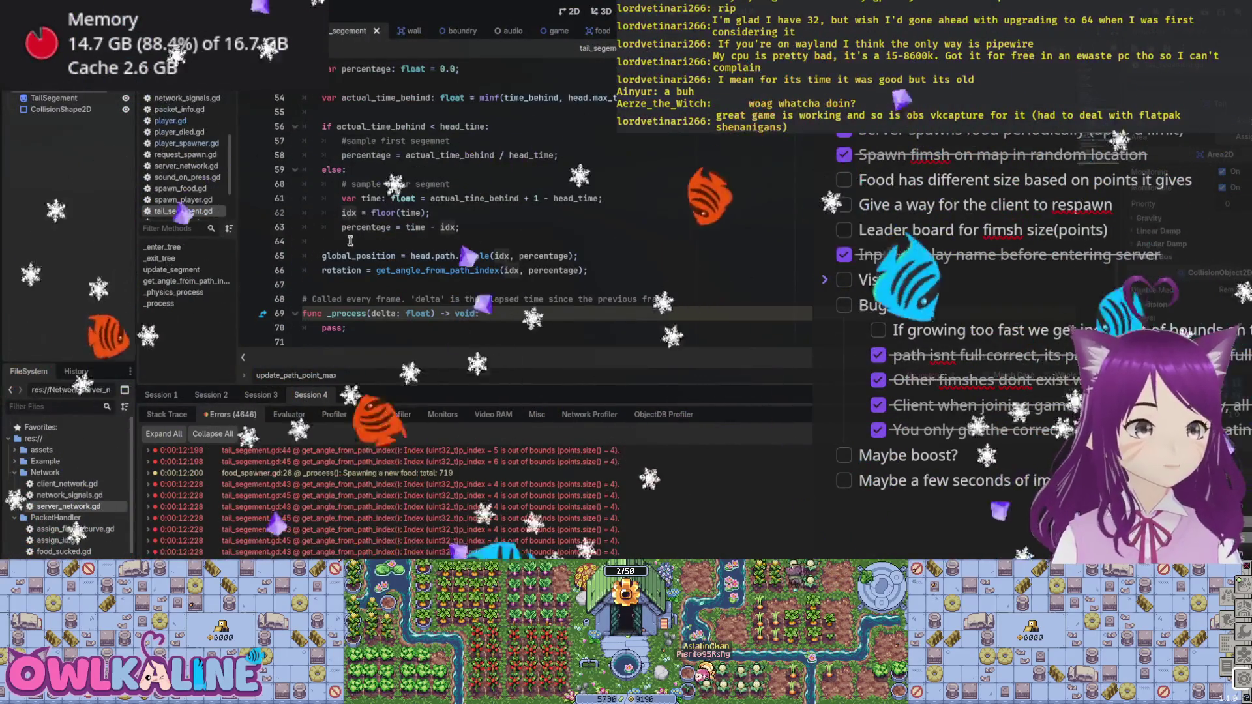
Add the condition 'if idx > head.path.point_count:' after the percentage calculation in tail_segement.gd.
click(514, 227)
key(Return)
key(Return)
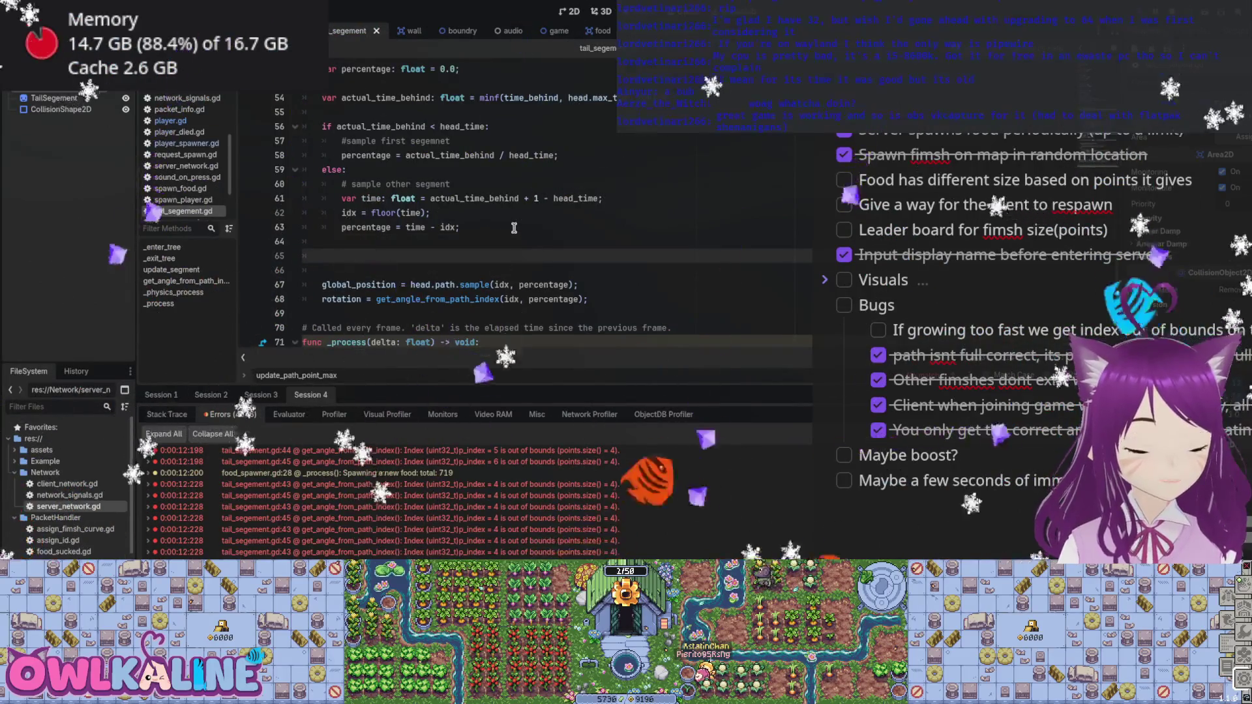
text(ifidx)
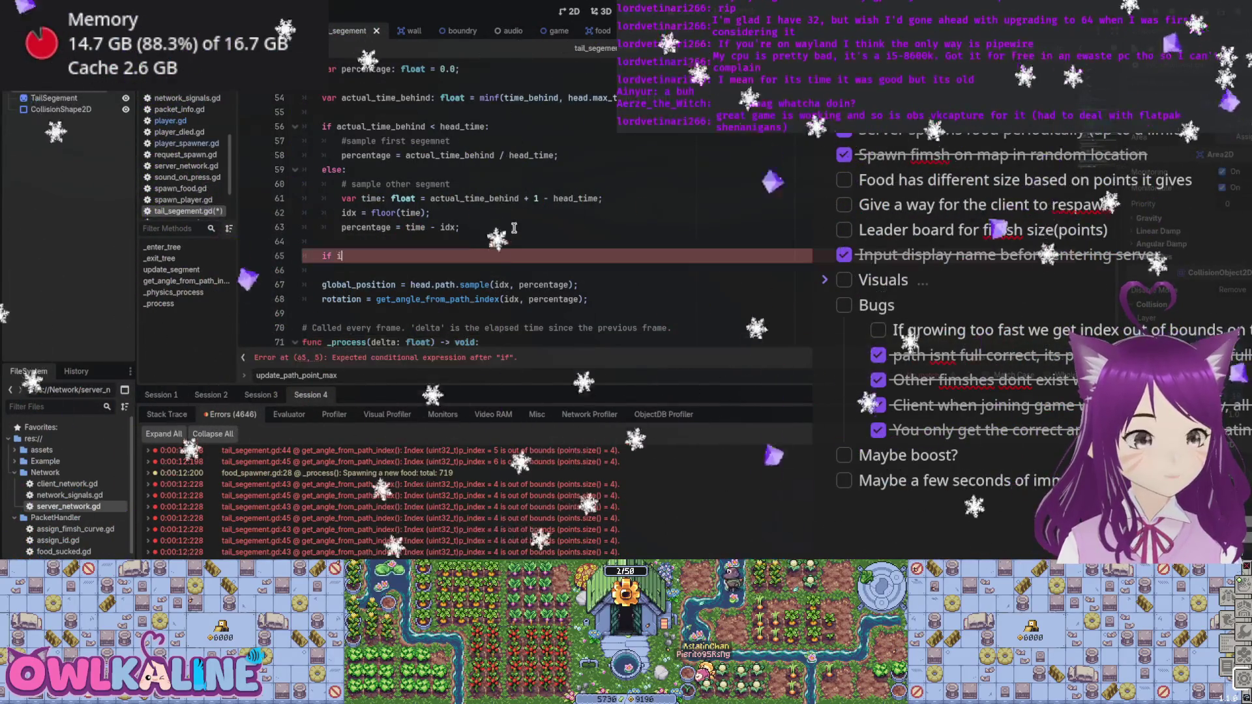
text( > head.)
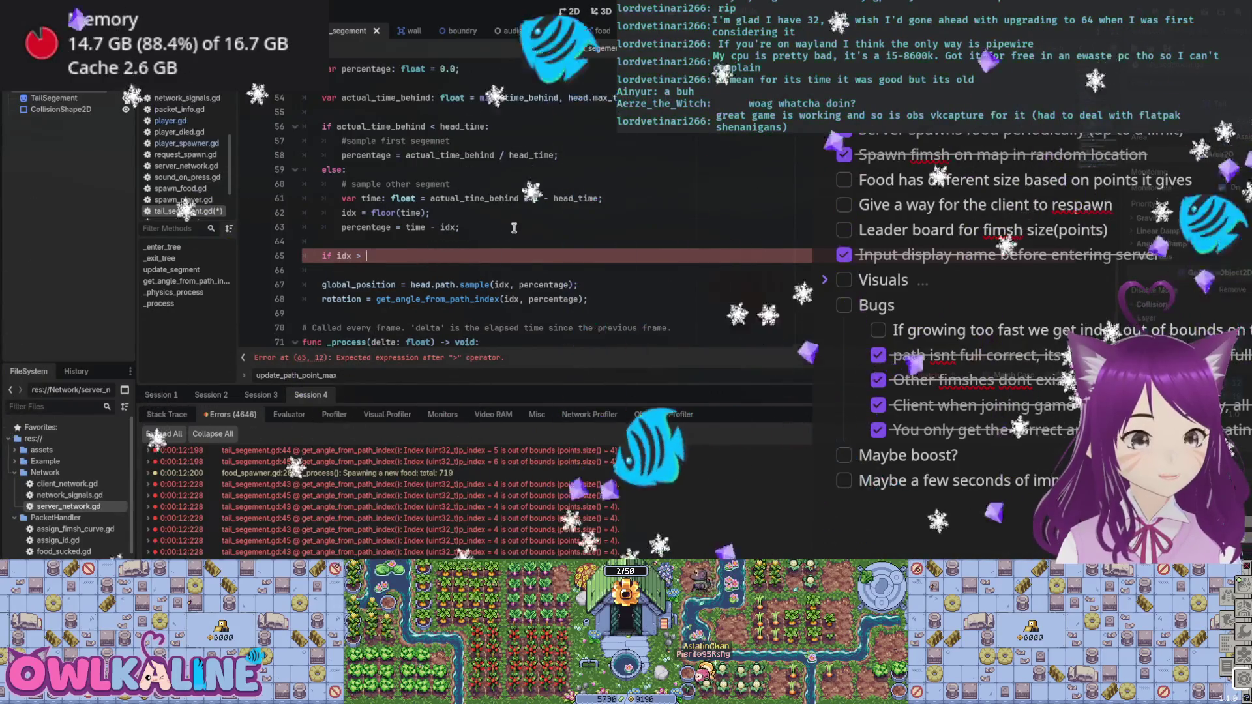
text(path.)
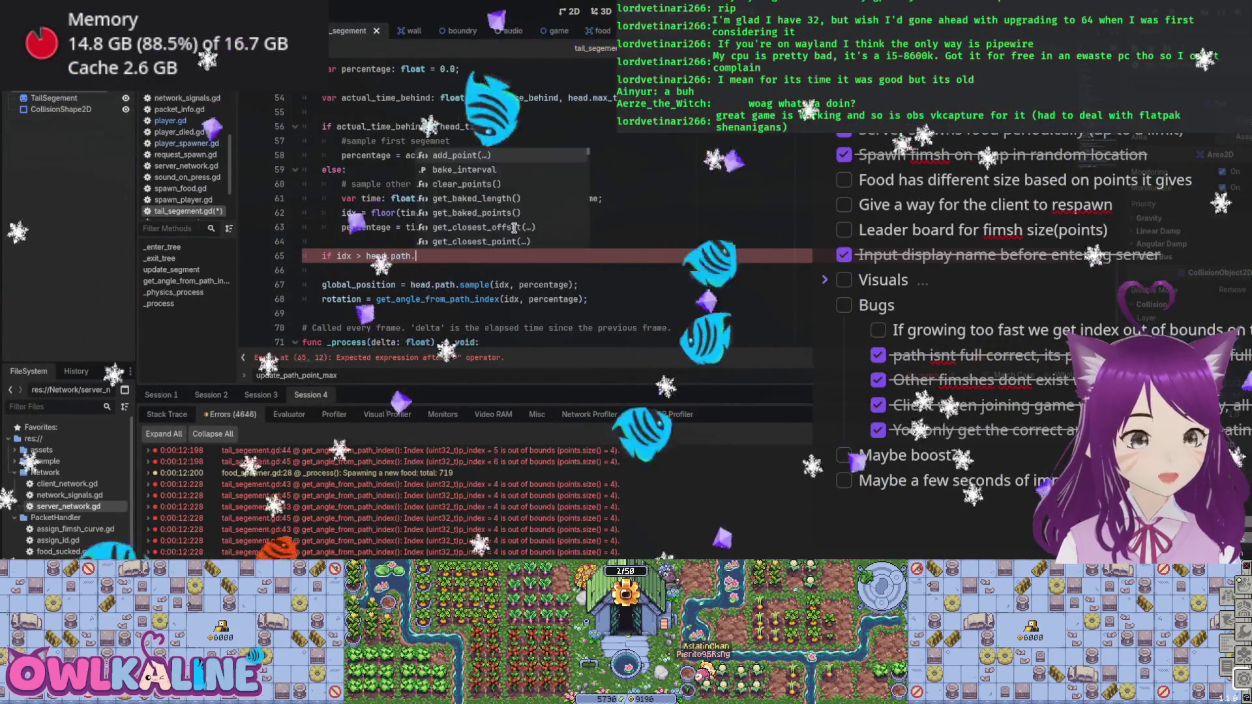
text(point)
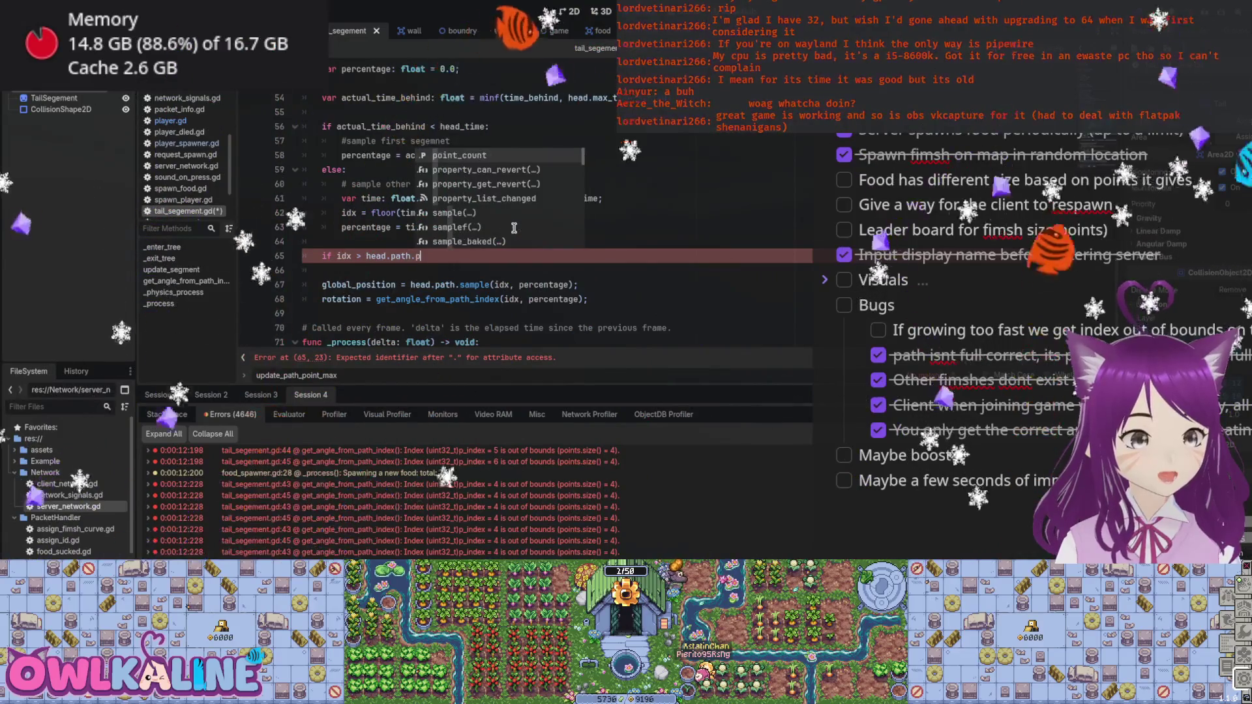
key(Return)
text(:)
key(Return)
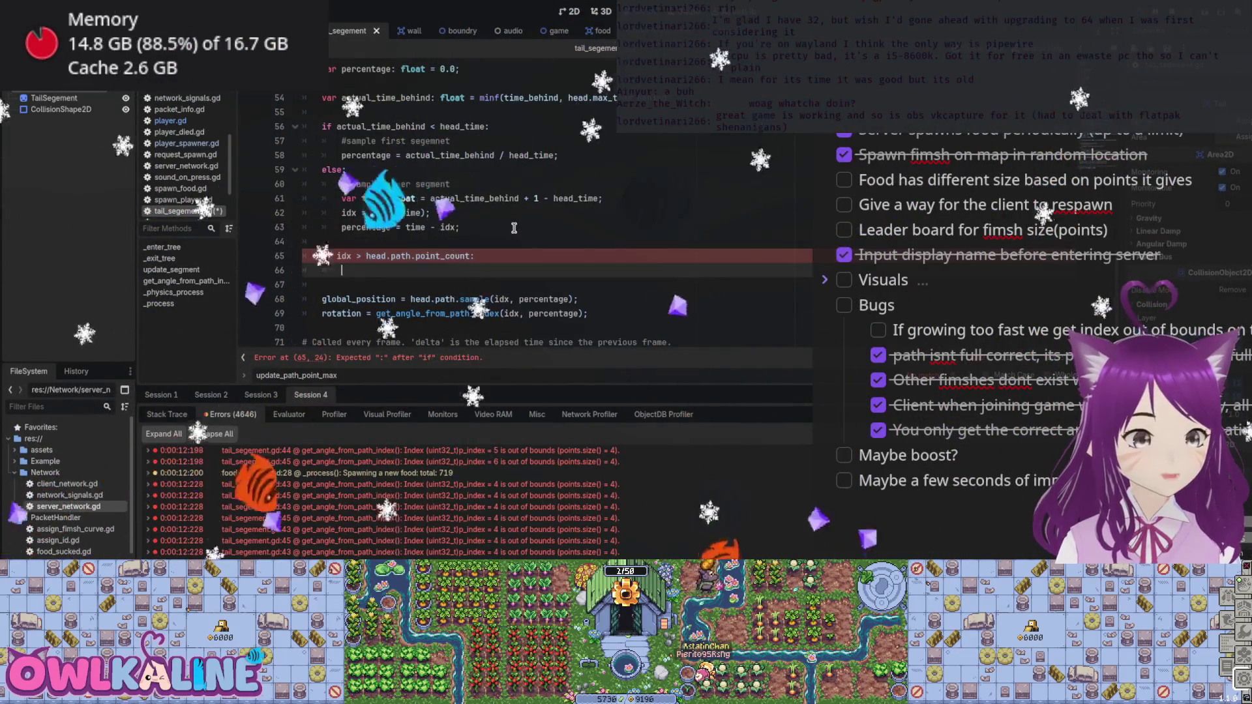
Inside the guard set idx to point_count and percentage to 1.0, then save and run the game.
text(idx = h)
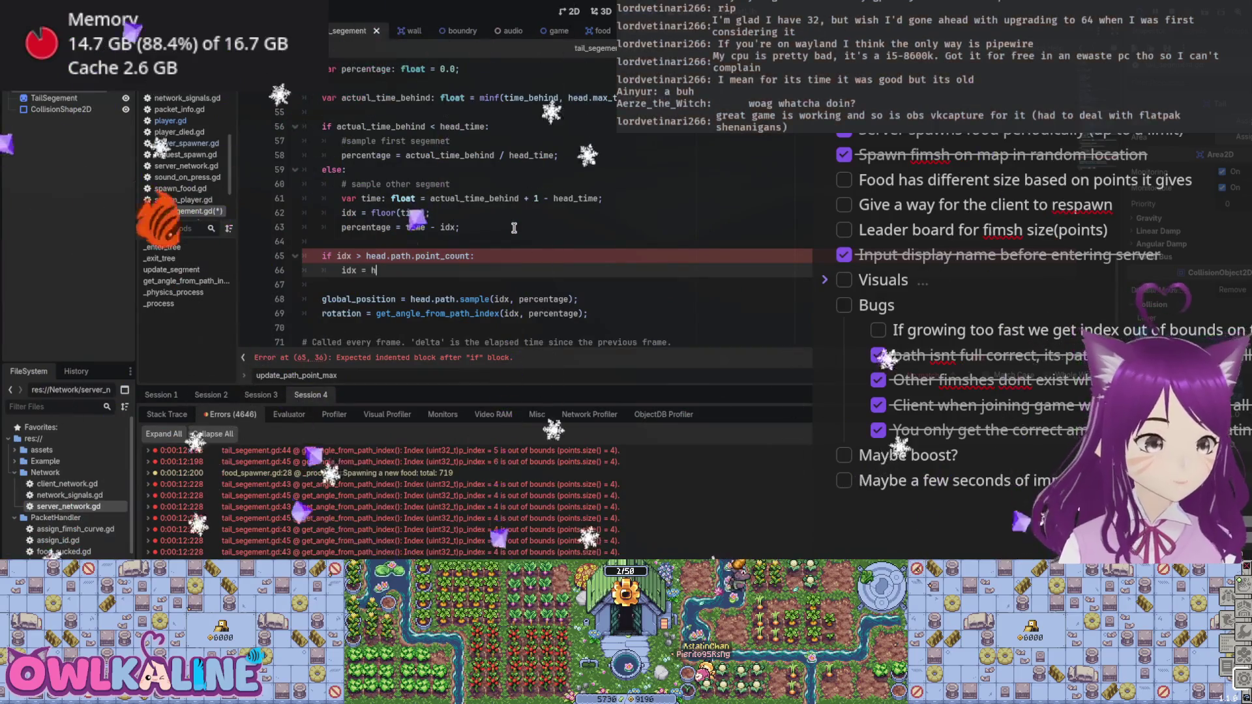
text(ead.path.poin)
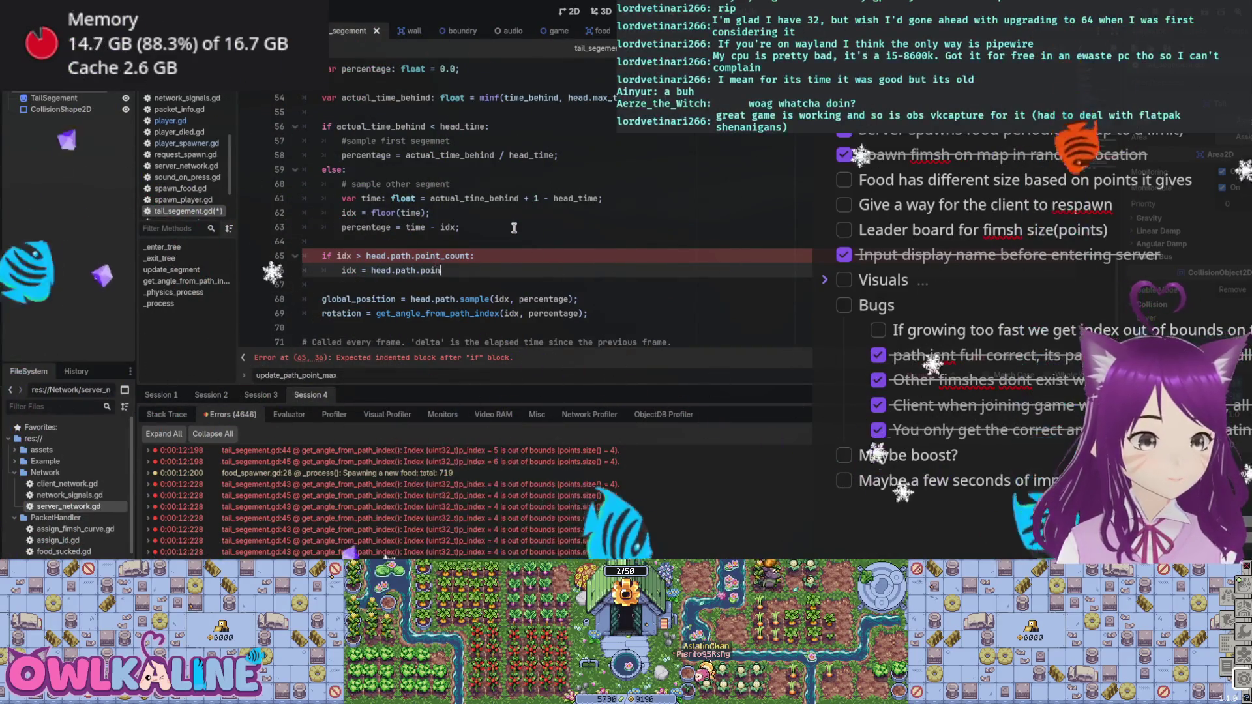
text(t_count;)
key(Return)
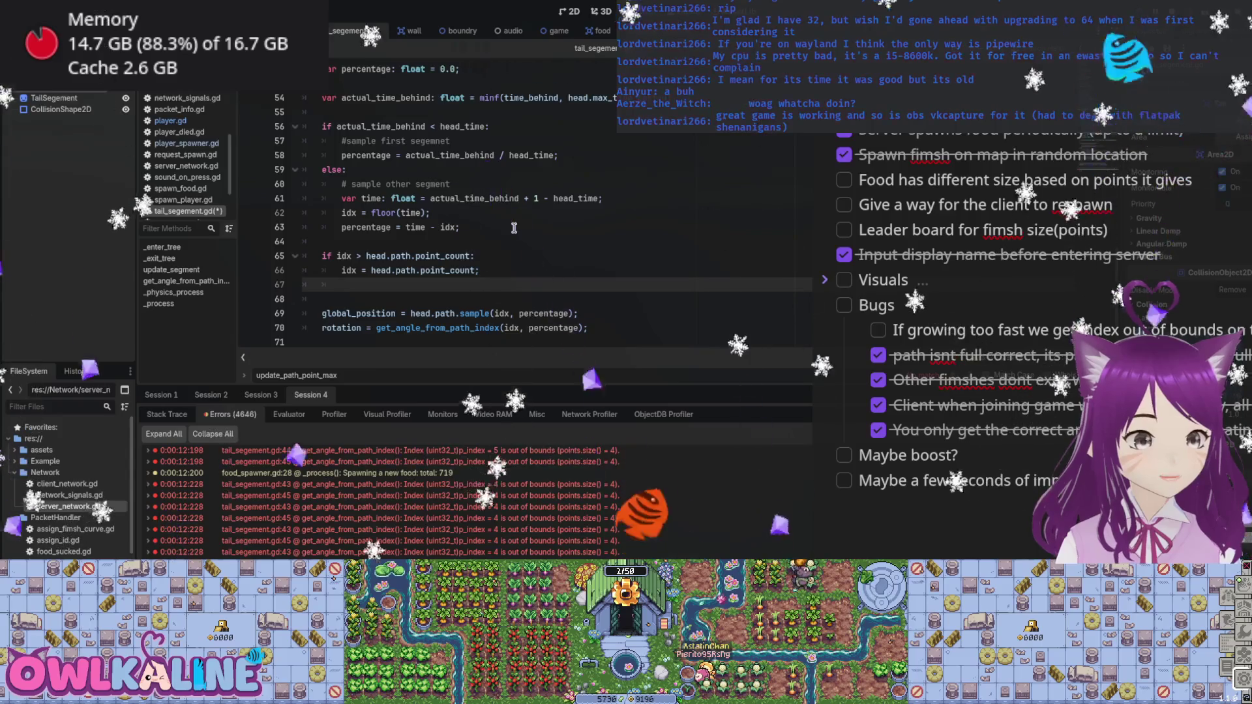
text(percentag)
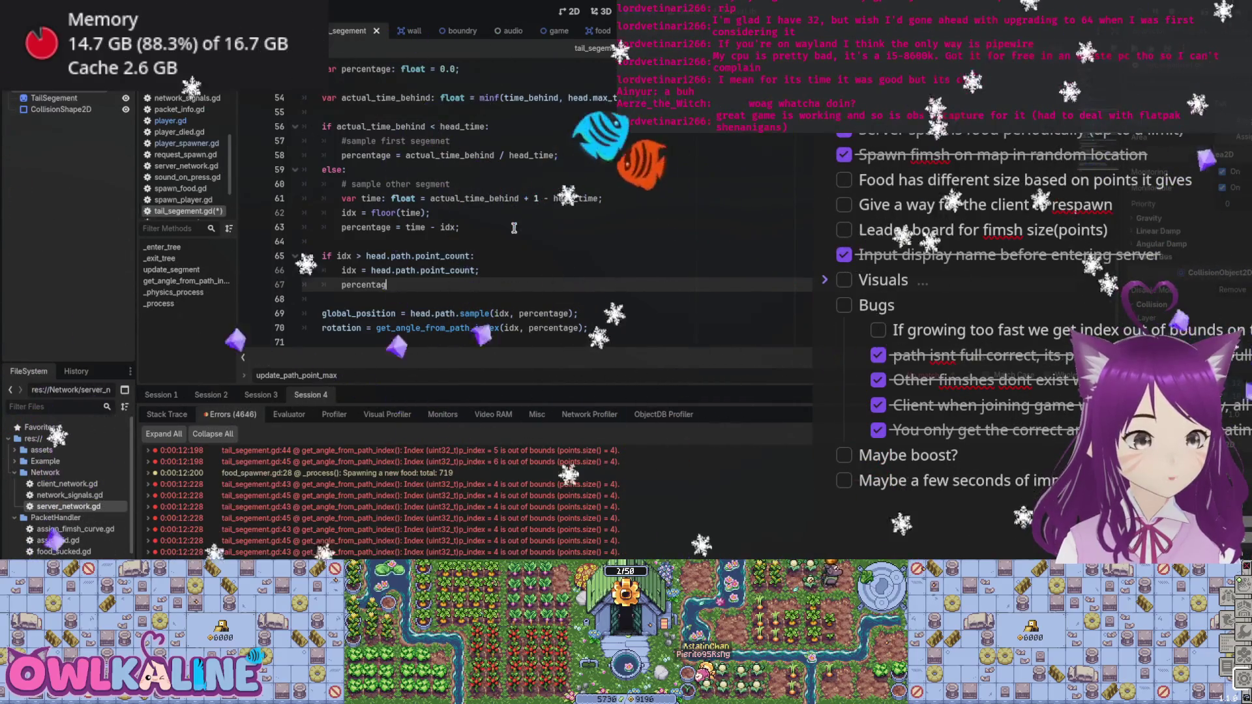
text(e = 1.0;)
key(ctrl+s)
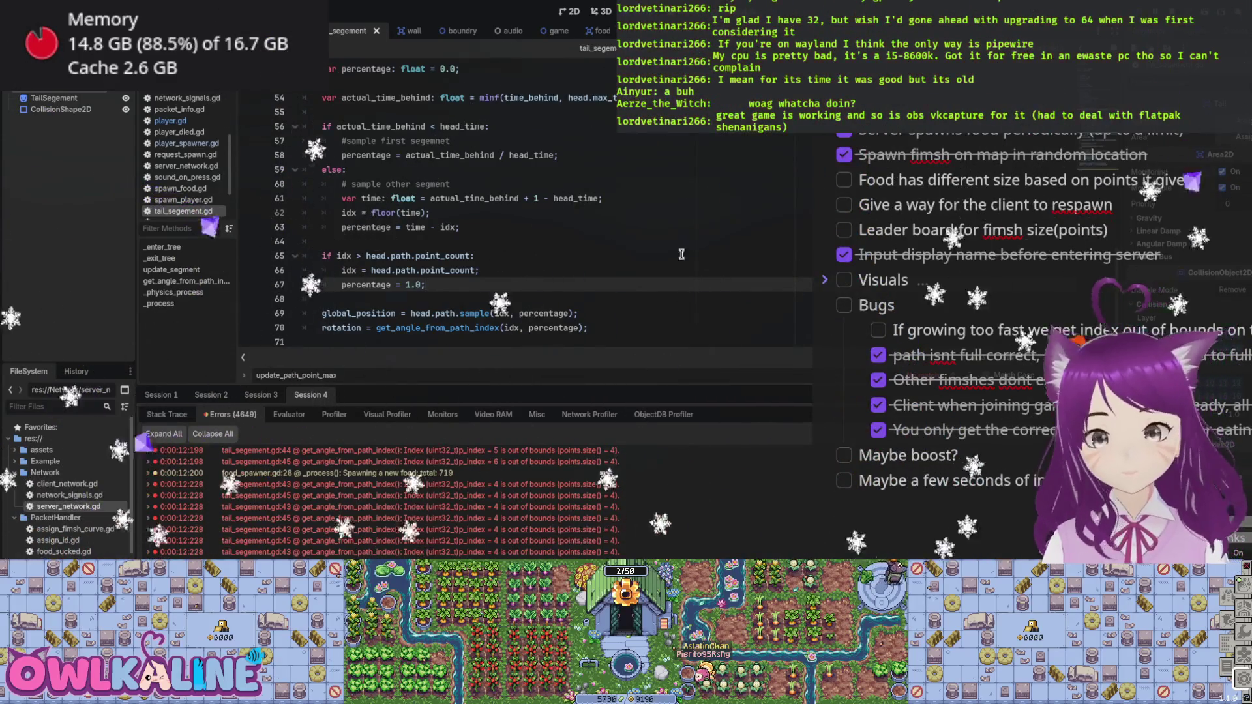
key(F5)
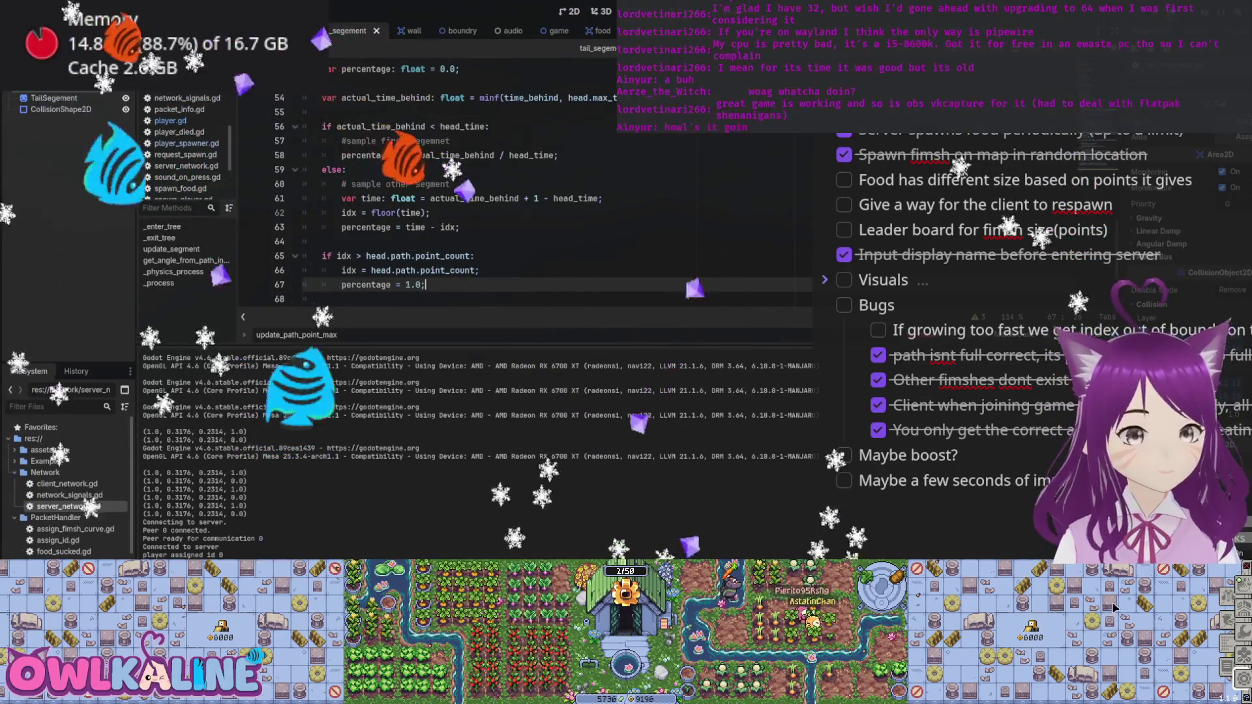
Change the guard's fallback percentage to 0.0 and rerun the game.
click(410, 285)
key(BackSpace)
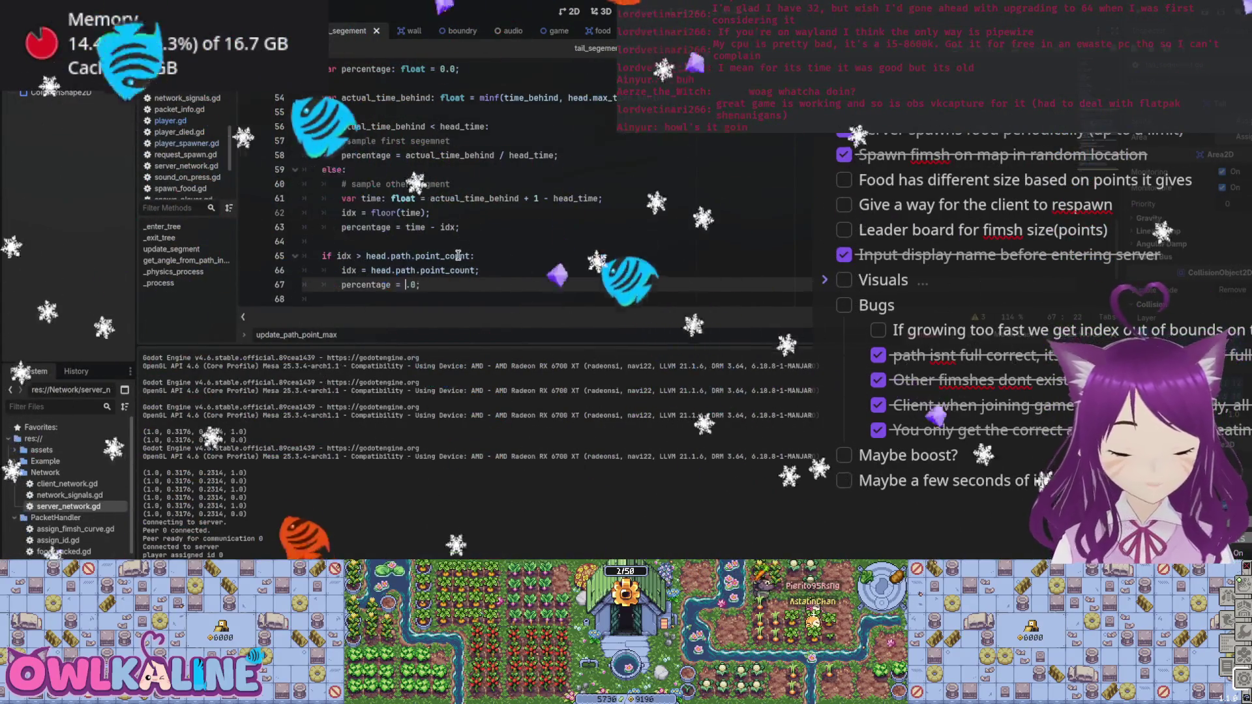
text(0)
key(F5)
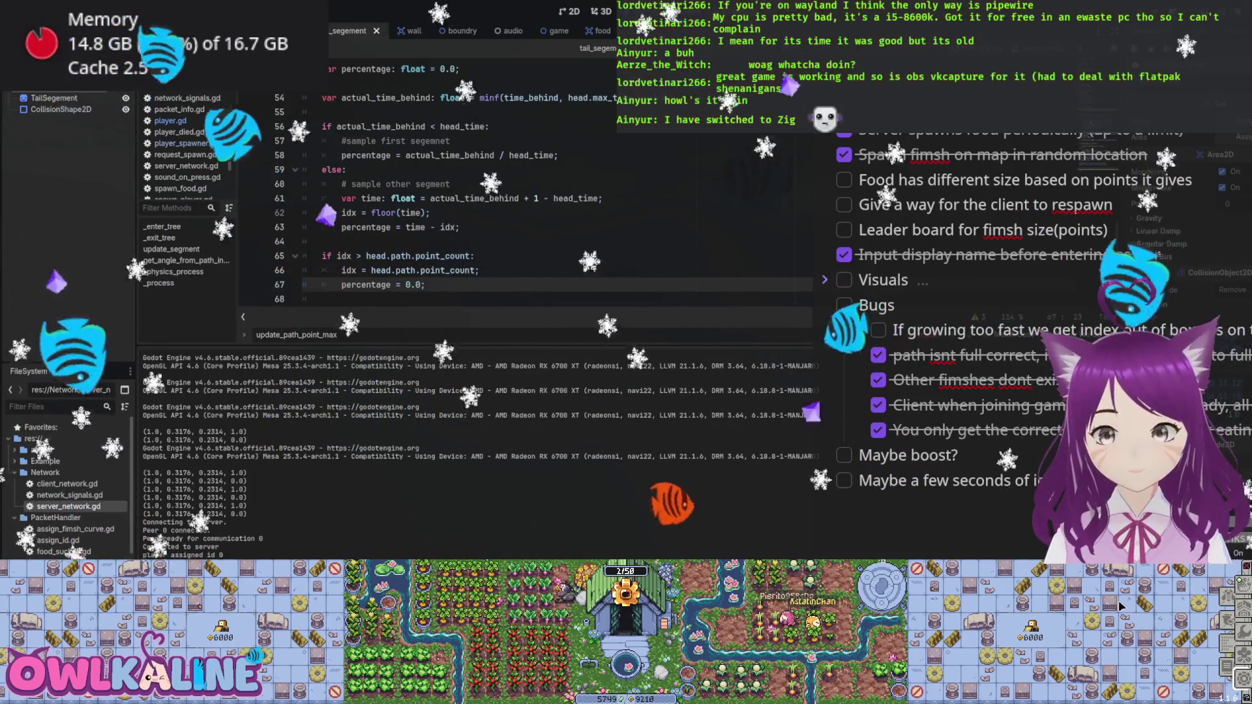
Review the percentage, idx floor, time calculation and point_count condition lines in tail_segement.gd.
click(470, 227)
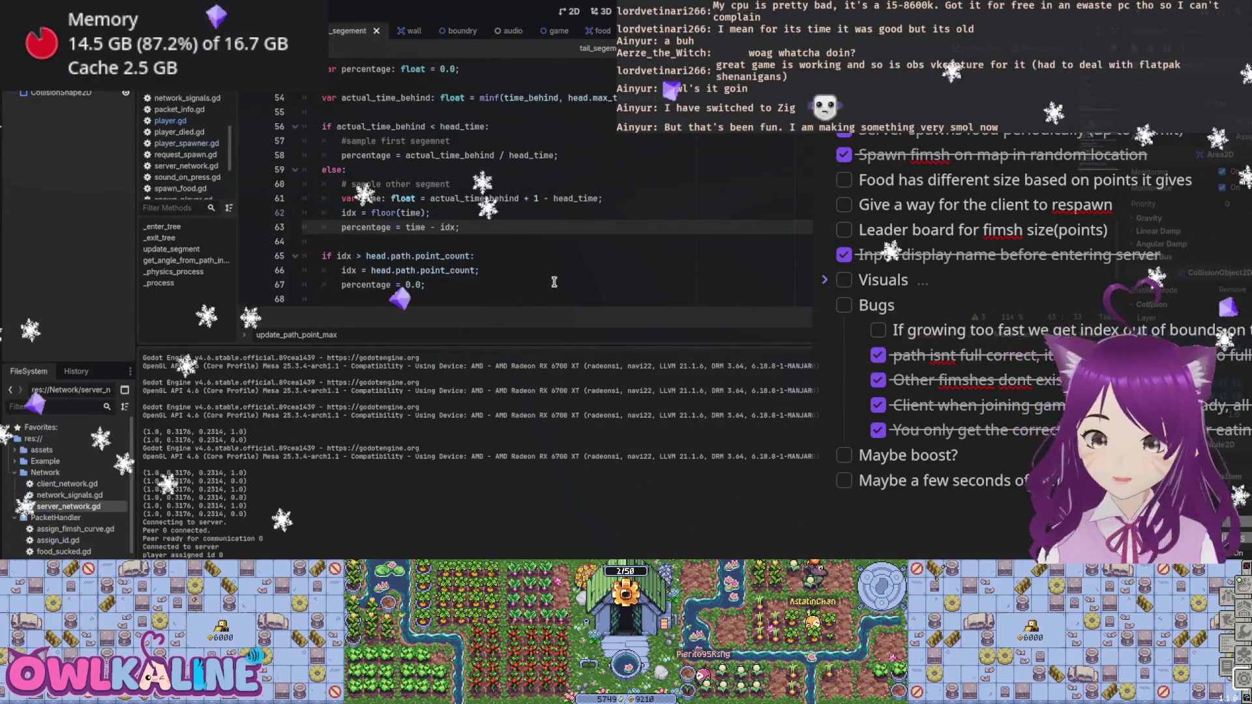
click(659, 179)
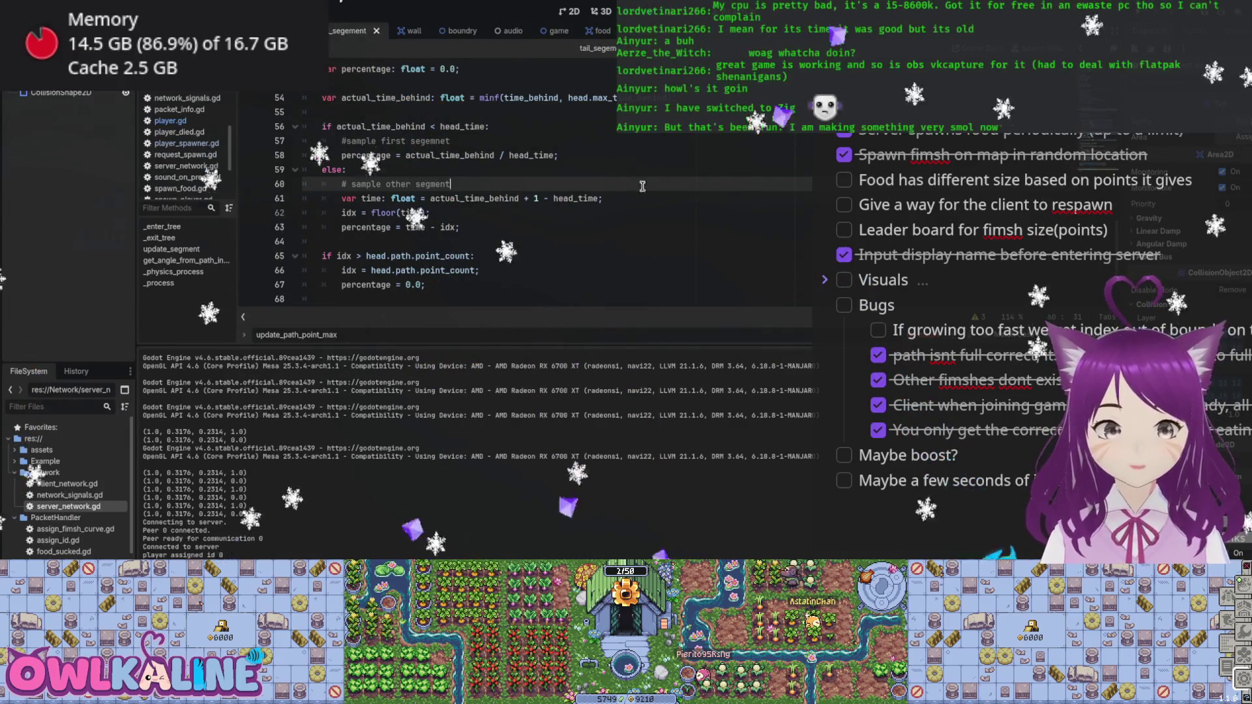
click(446, 212)
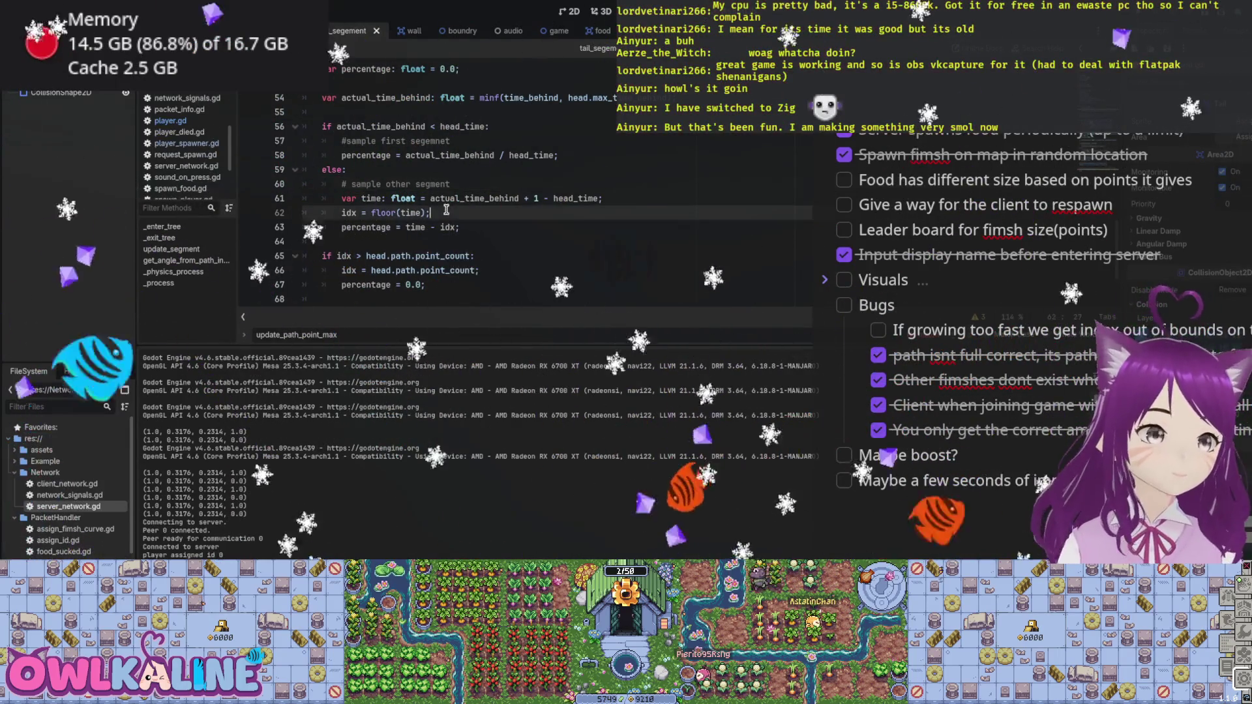
click(500, 198)
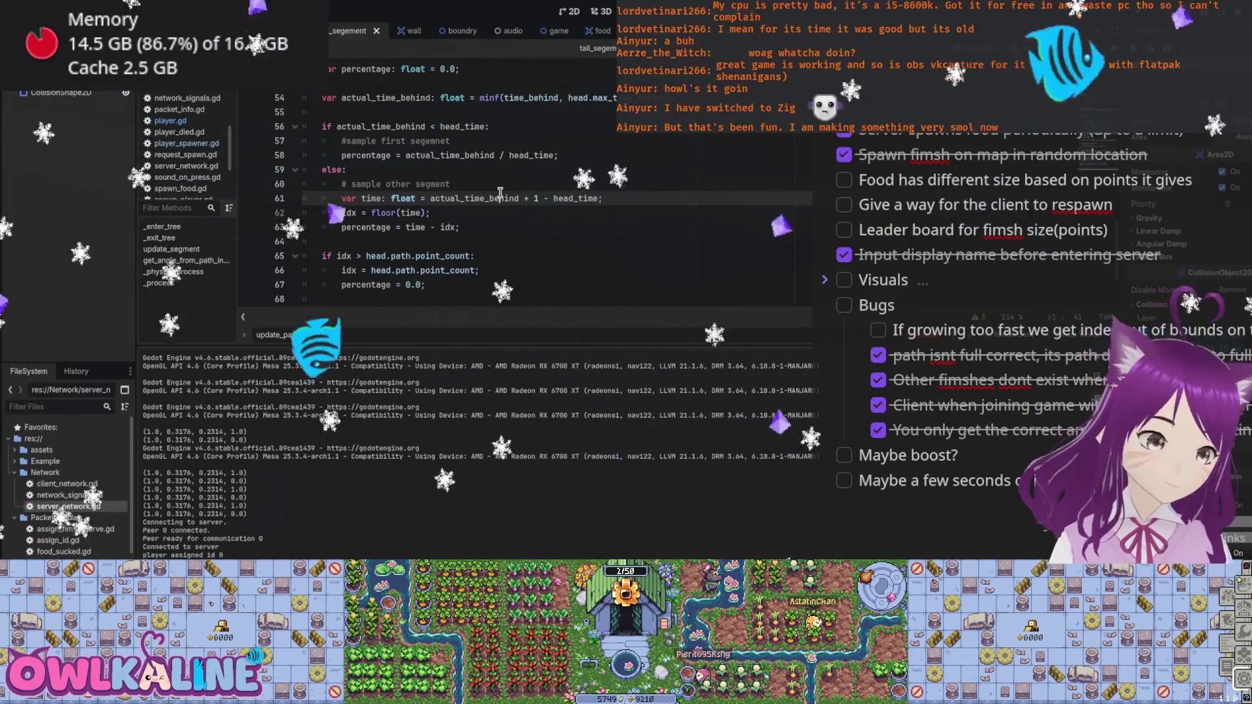
click(456, 256)
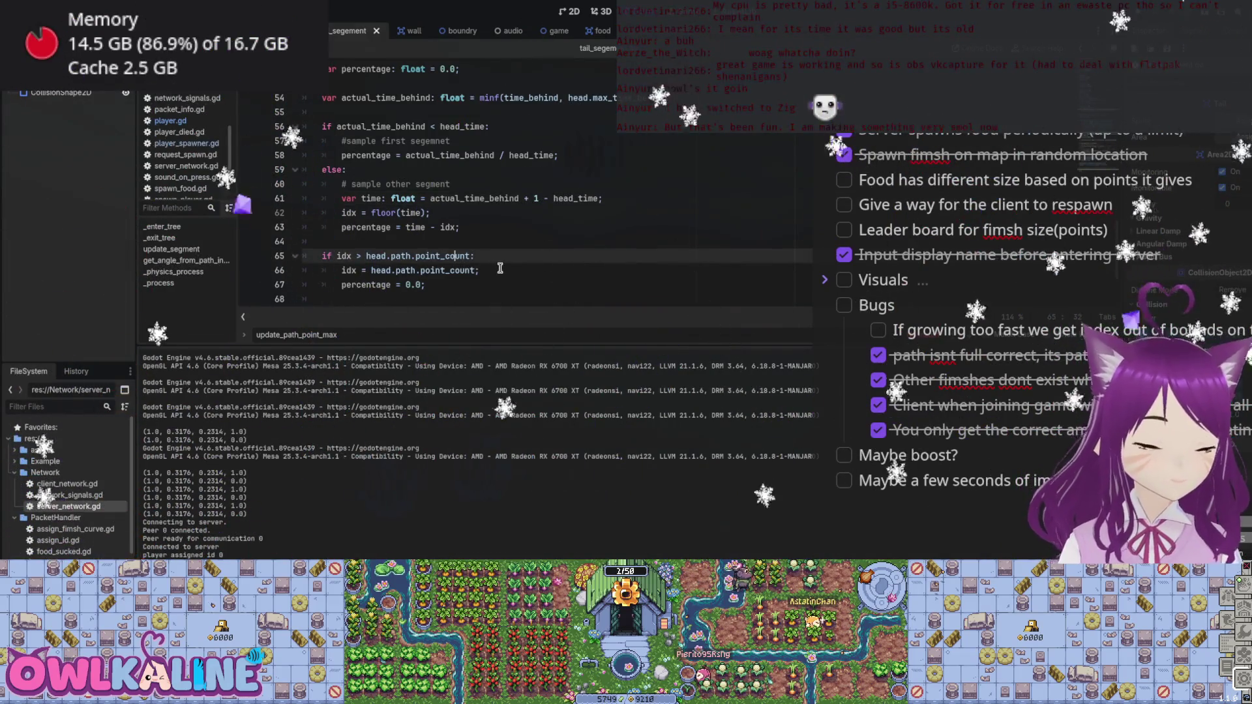
scroll(517, 261, up, 3)
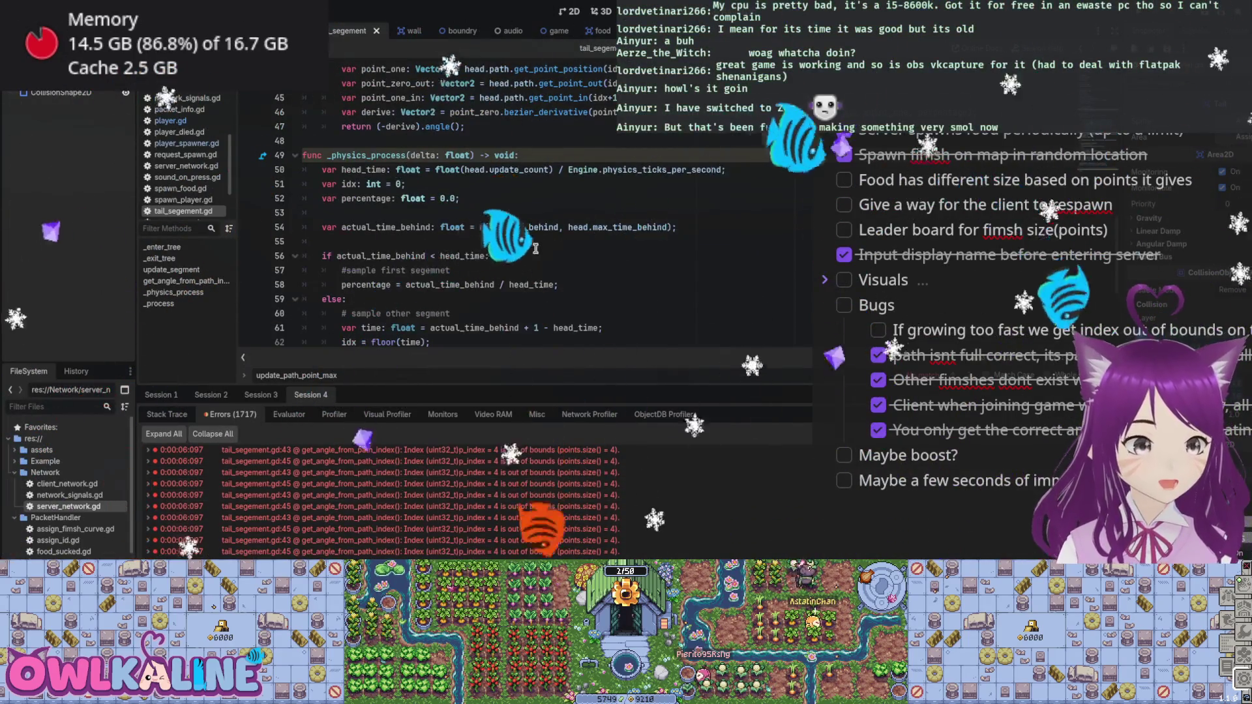
Make the guard clamp idx to head.path.point_count-1.
scroll(516, 256, down, 4)
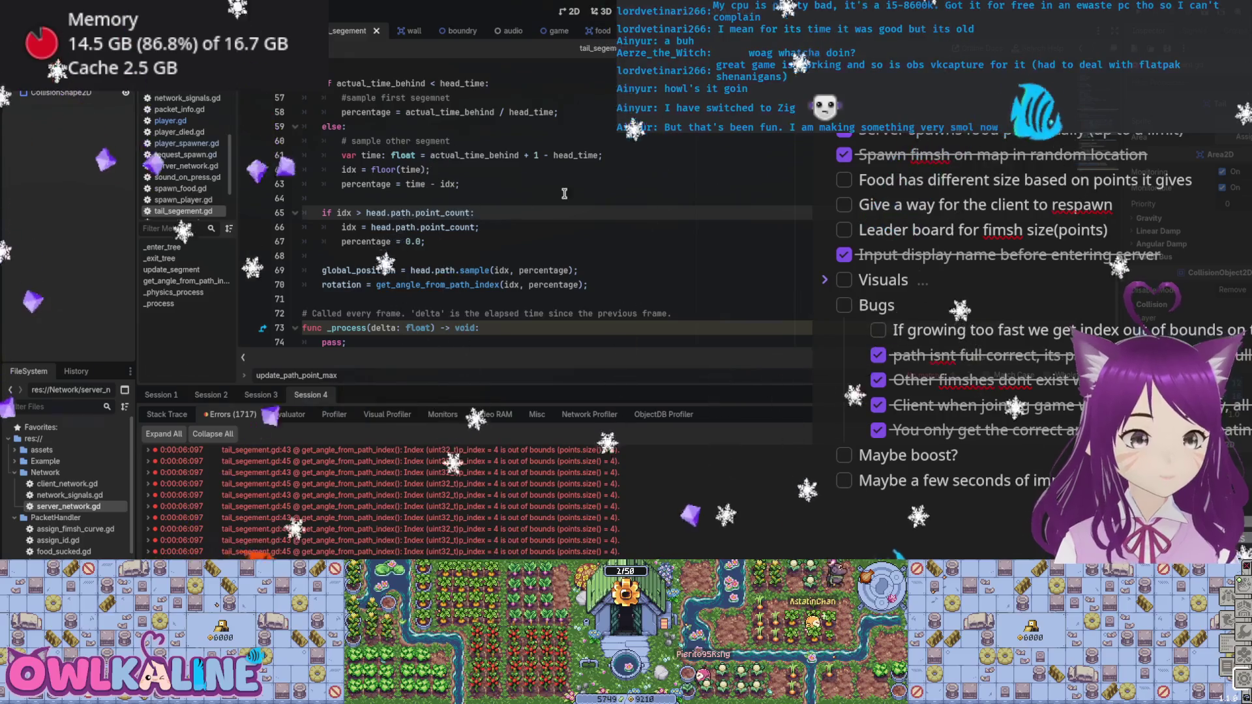
text(1)
key(Down)
text(0)
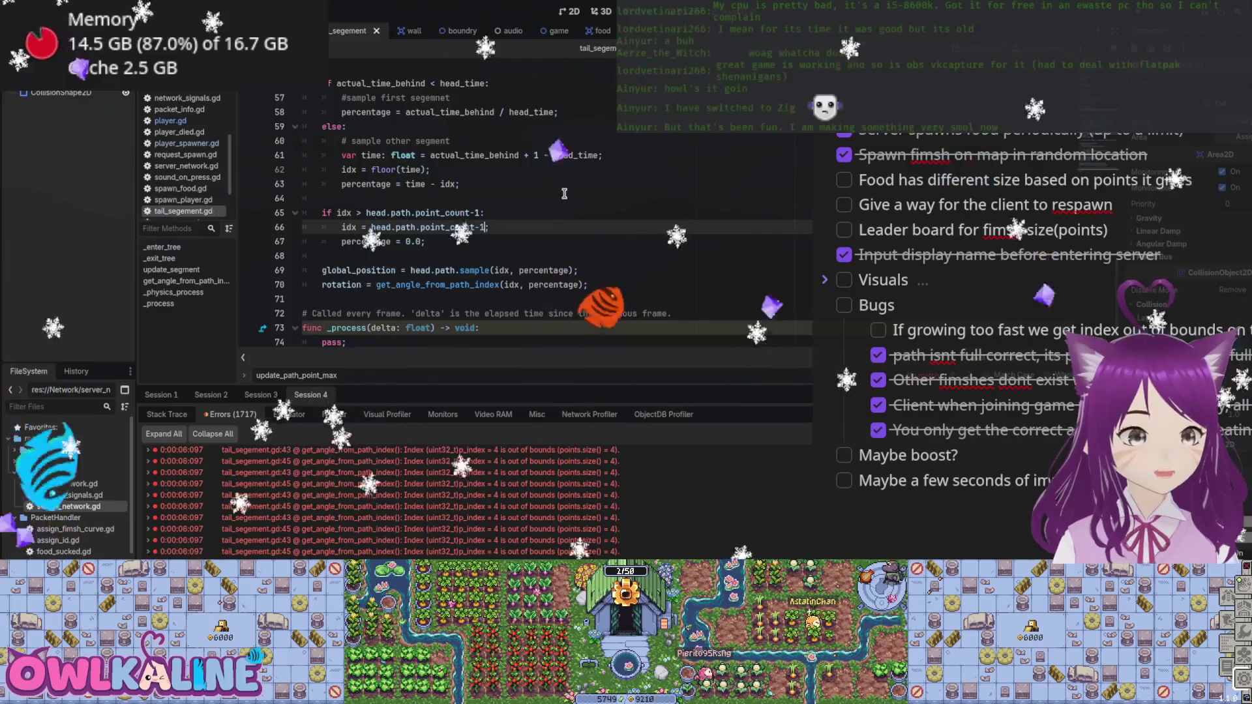
scroll(528, 250, up, 7)
scroll(528, 249, down, 6)
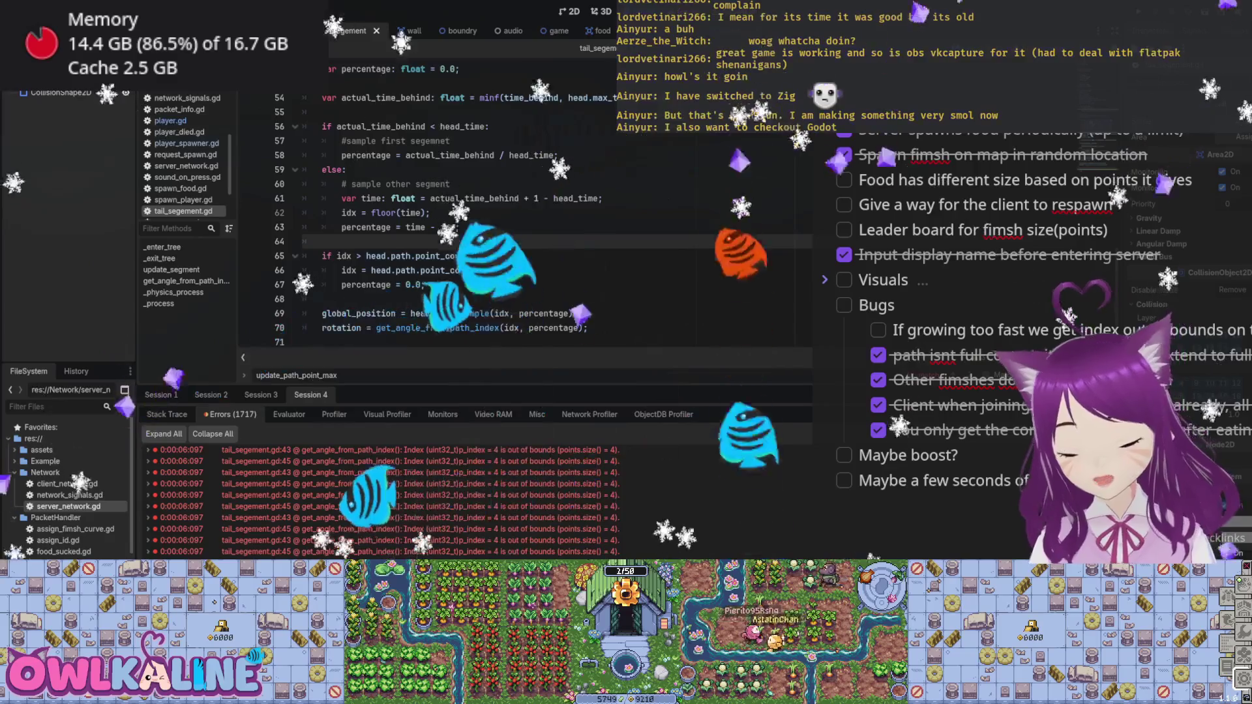
drag(489, 270, 413, 259)
click(418, 264)
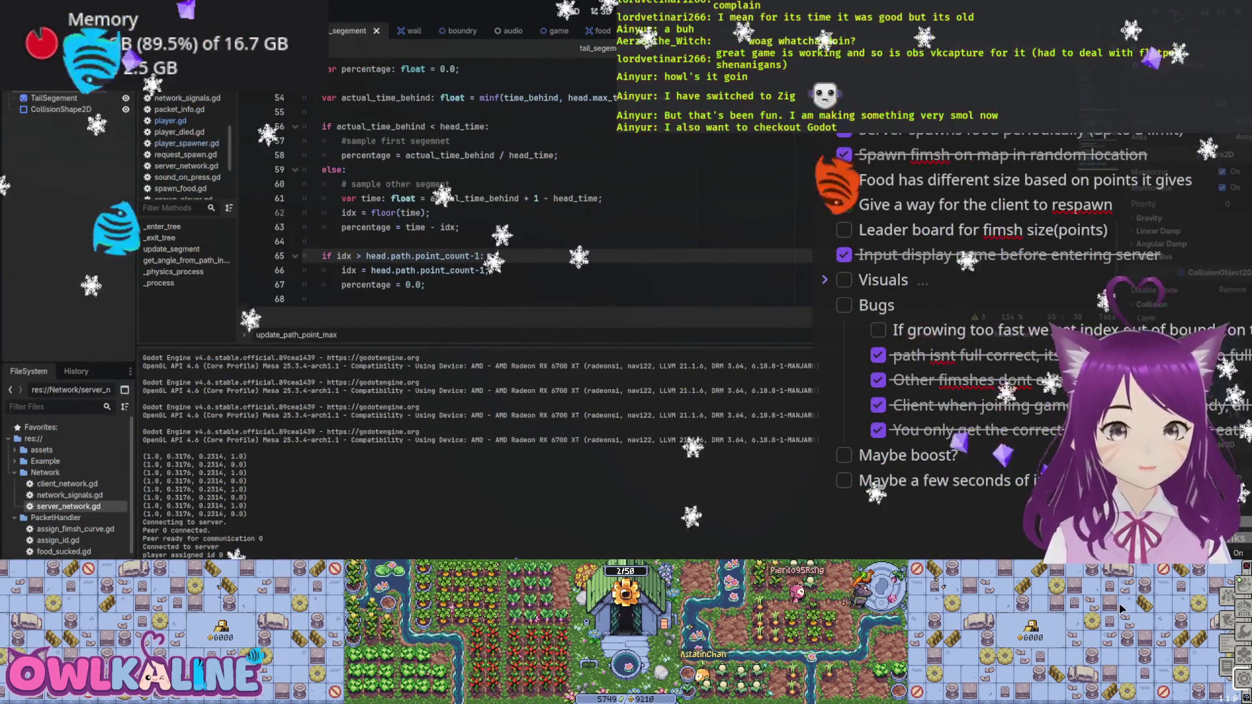
Set the guard's fallback percentage back to 1.0 and save the script.
click(410, 284)
key(BackSpace)
text(1)
key(ctrl+s)
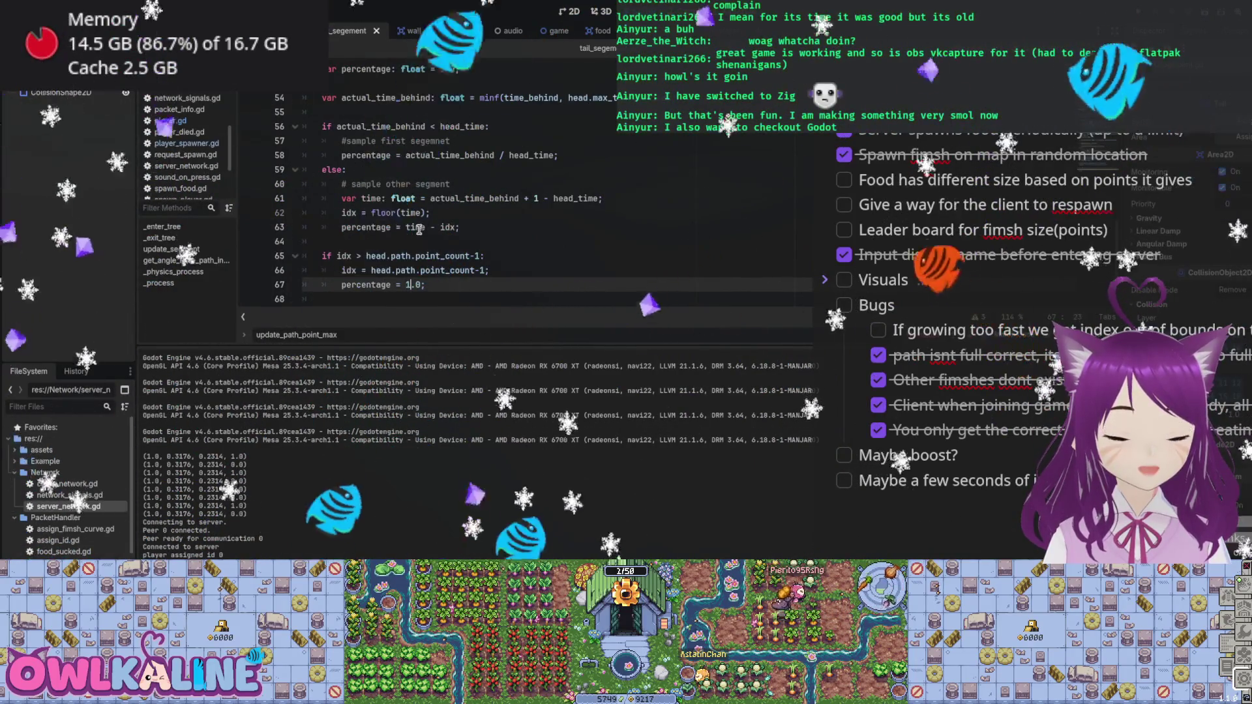
Review the time and percentage calculations, then relaunch the game to test the guard.
click(378, 226)
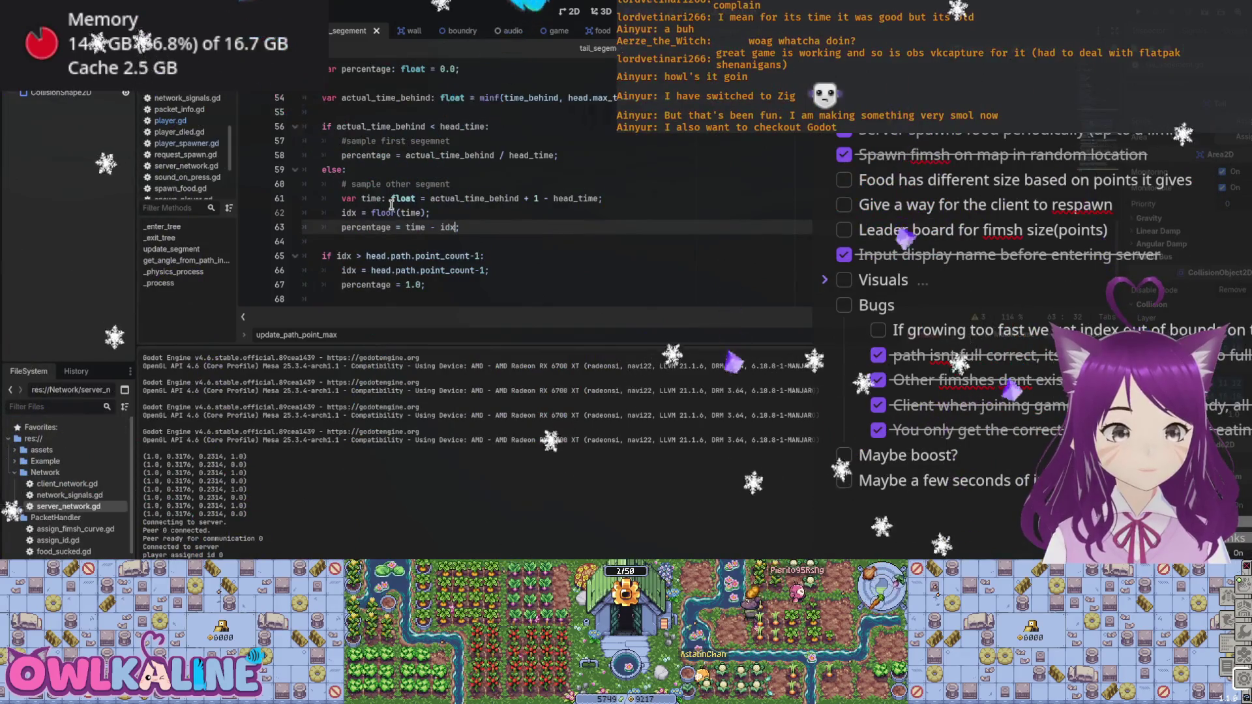
scroll(340, 239, down, 1)
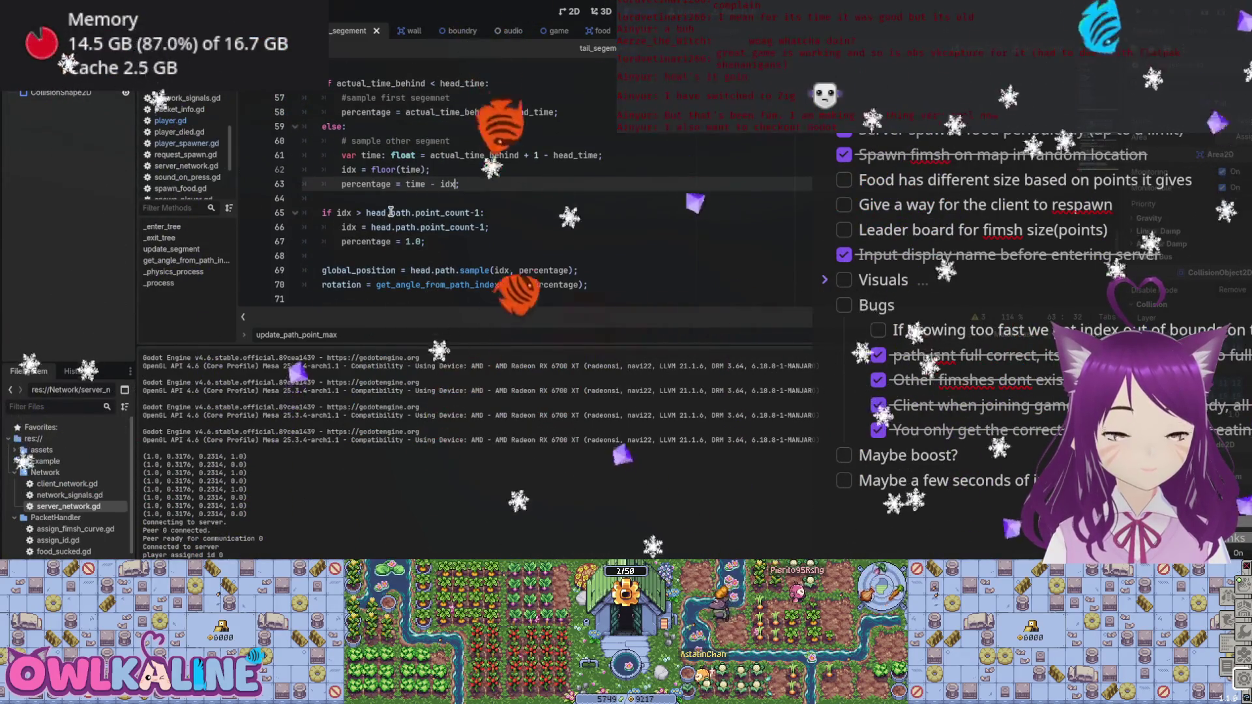
double_click(411, 170)
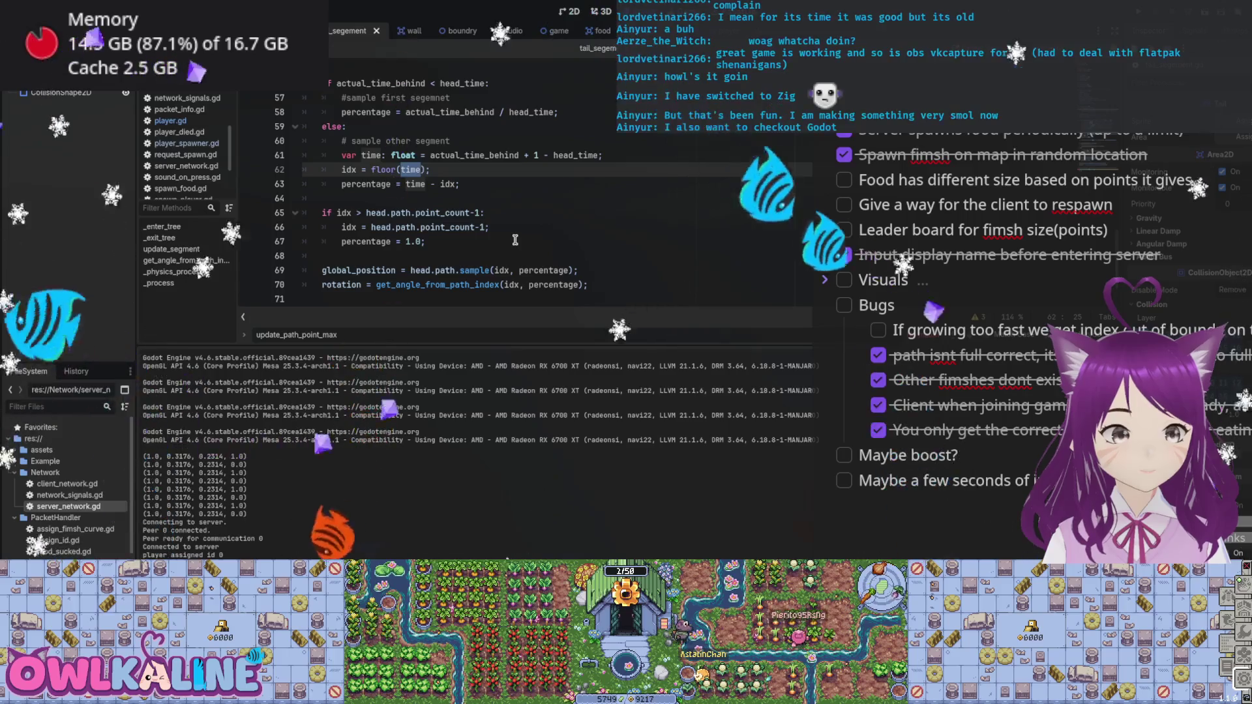
scroll(515, 240, up, 1)
scroll(515, 240, down, 1)
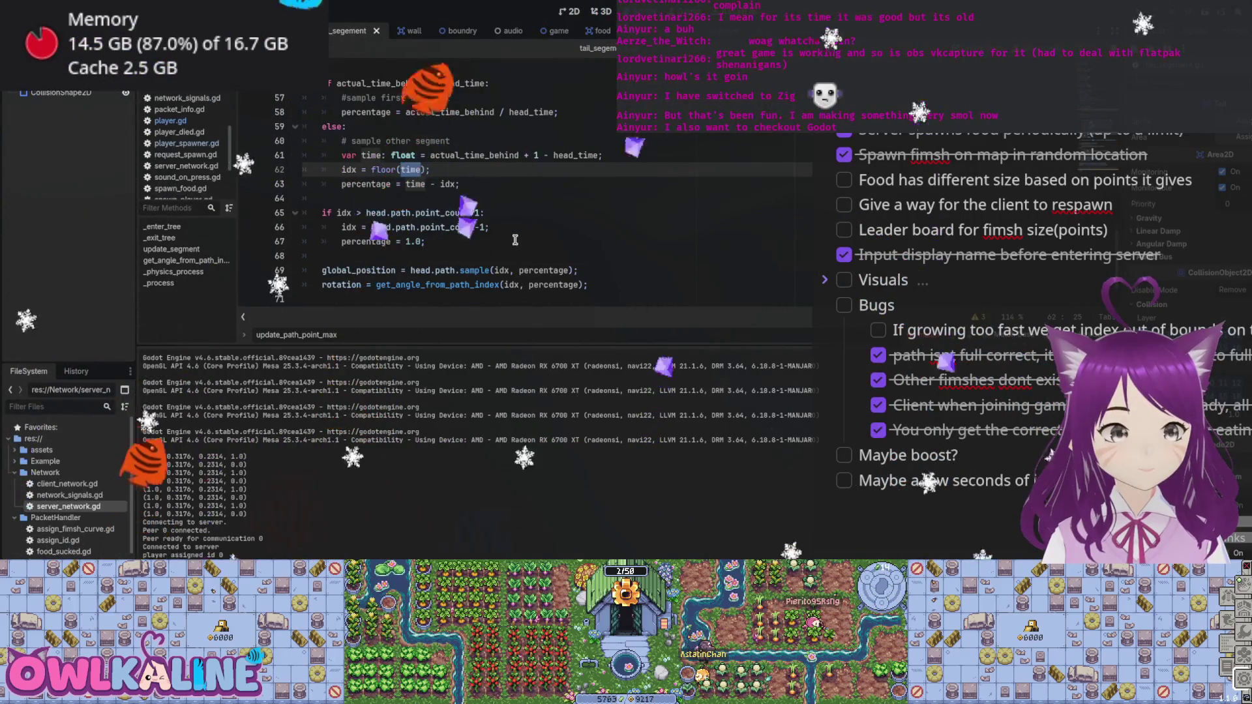
scroll(515, 240, up, 1)
scroll(515, 240, up, 1)
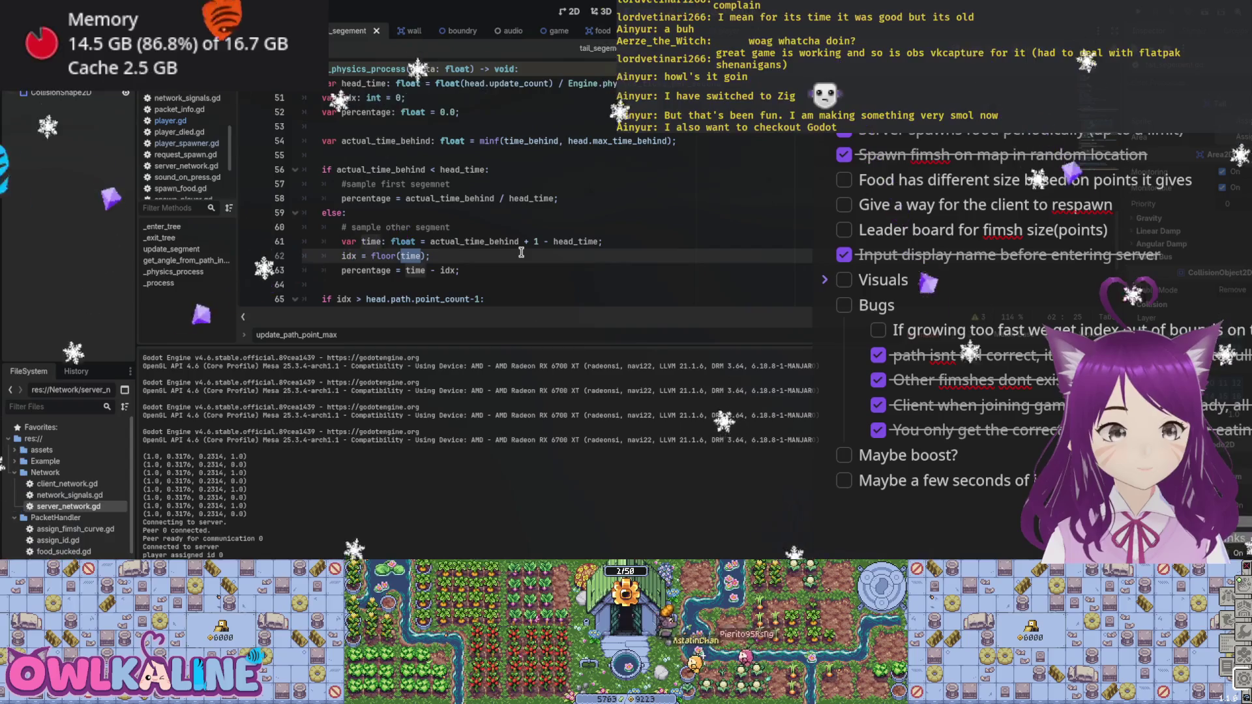
scroll(357, 172, down, 1)
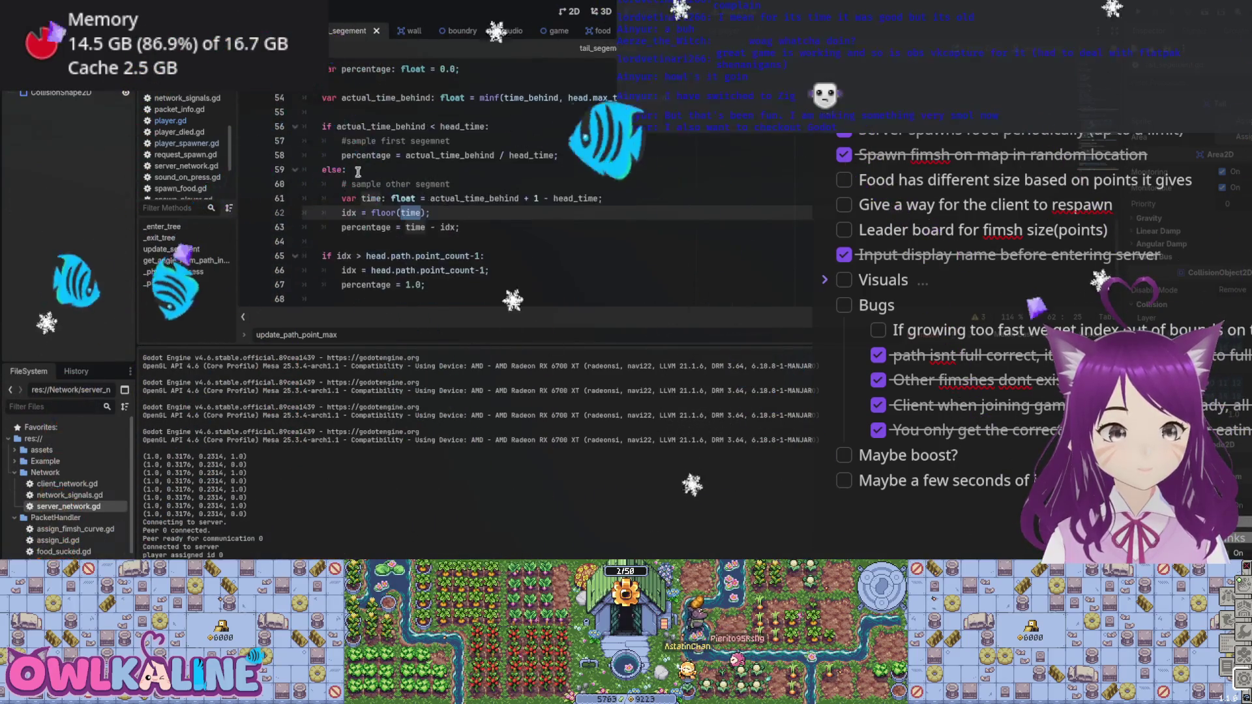
scroll(521, 248, down, 1)
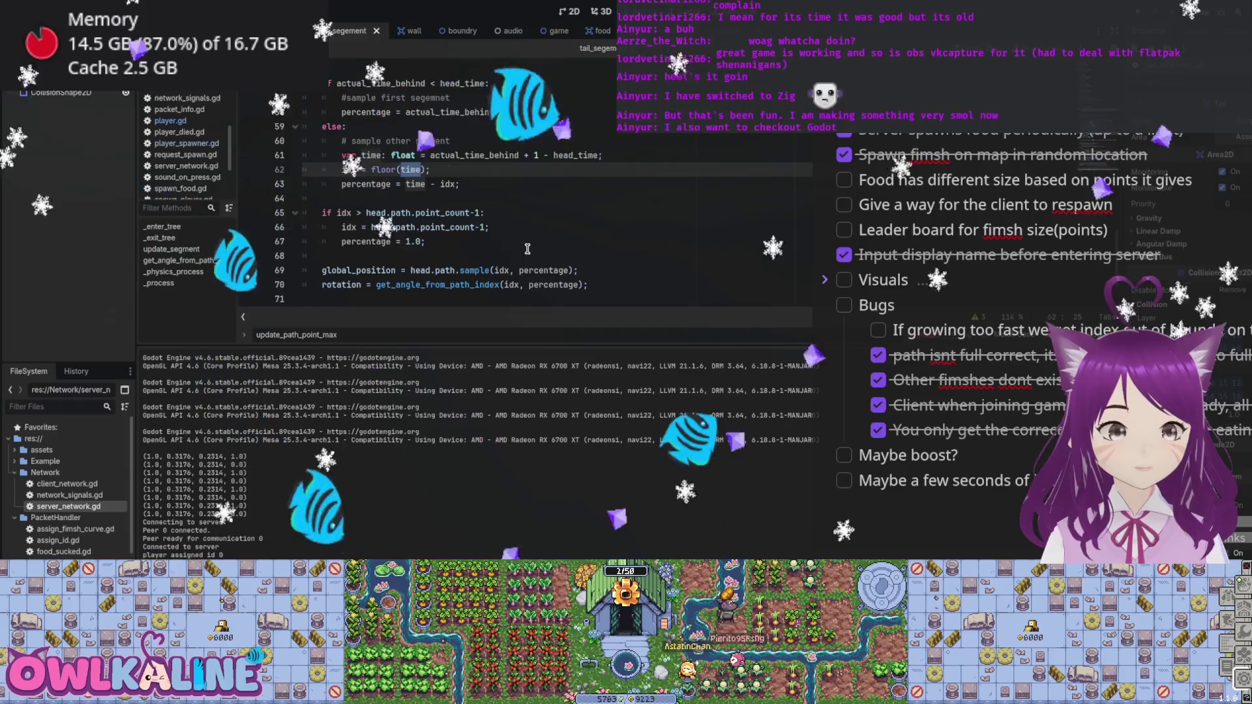
key(Down)
key(Down)
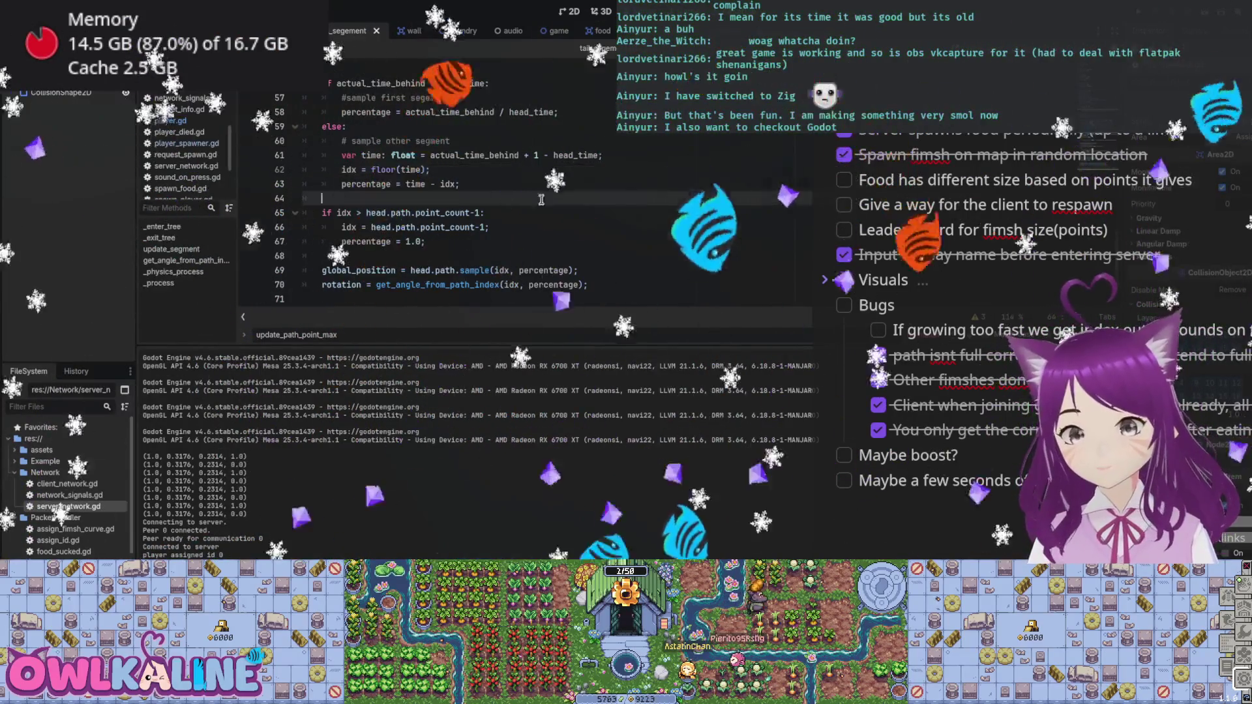
key(F5)
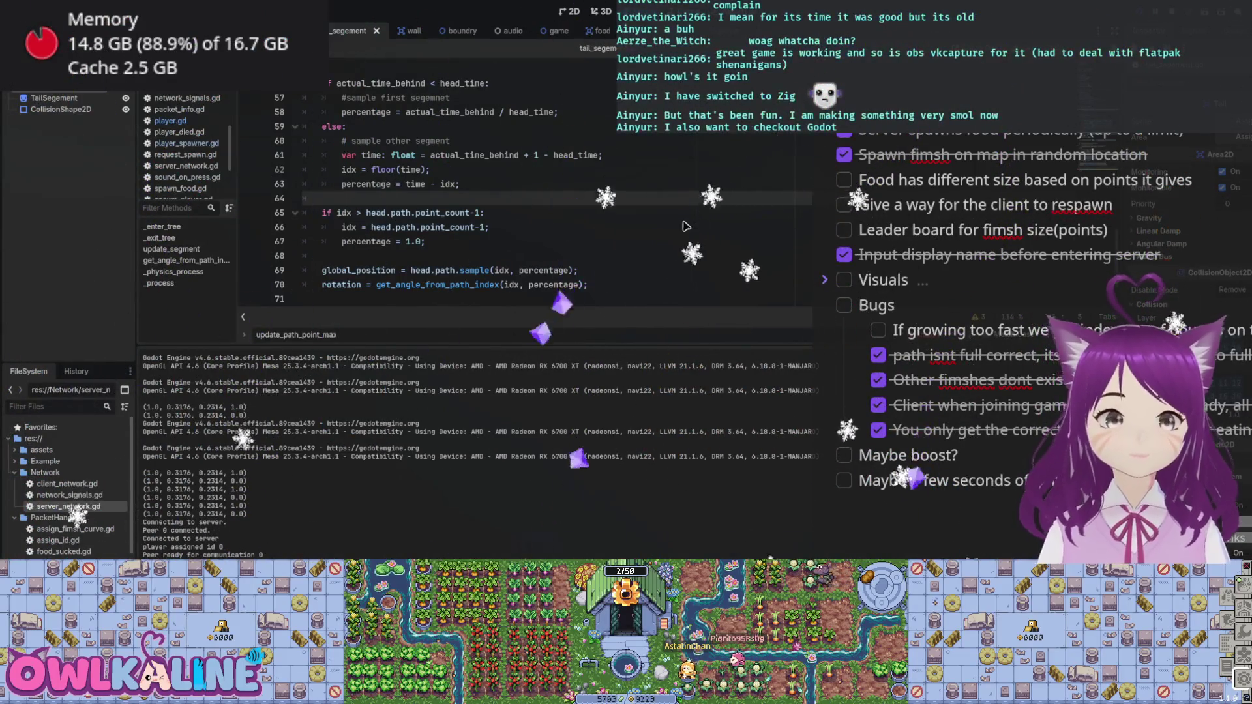
click(587, 241)
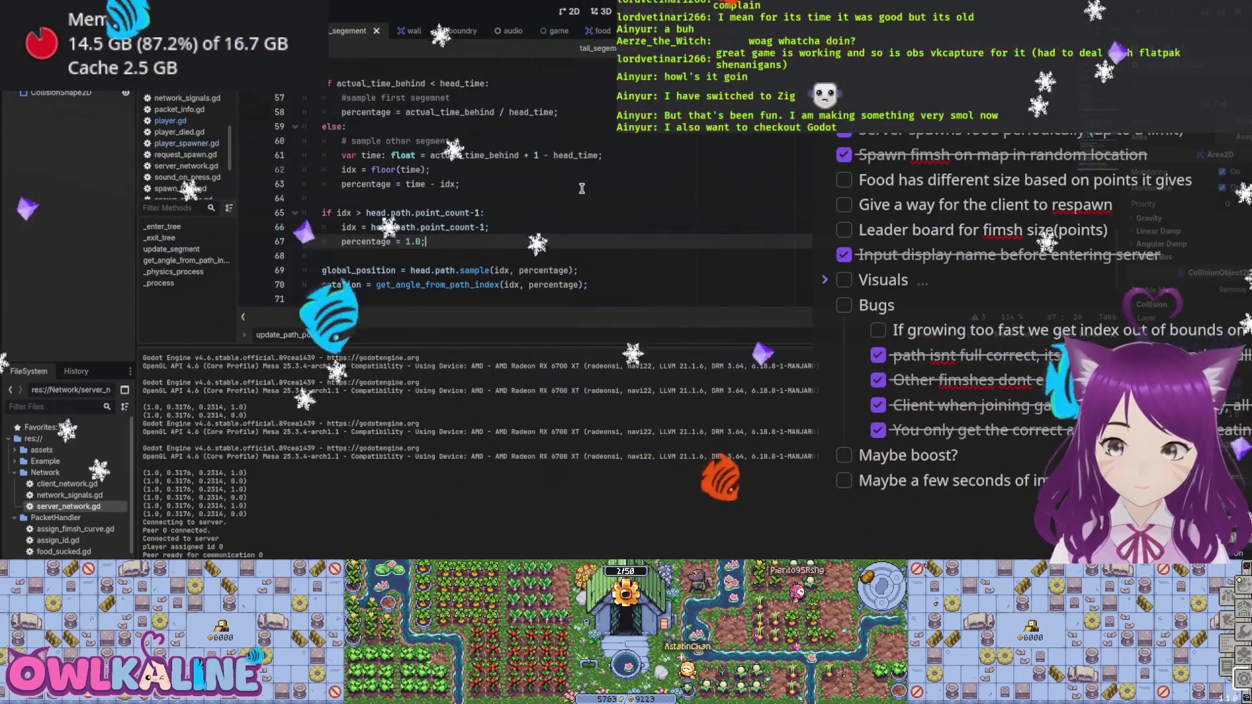
Delete the if-block guard on lines 65–67 of tail_segement.gd and save.
drag(425, 242, 278, 220)
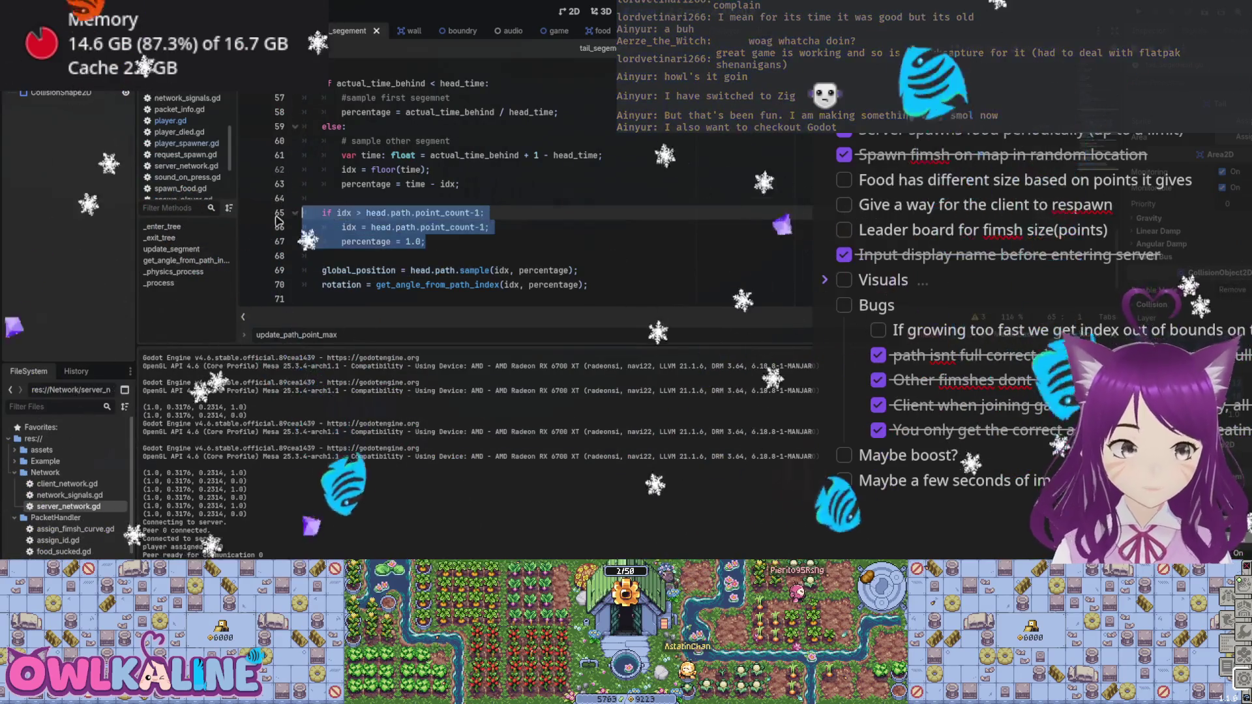
key(BackSpace)
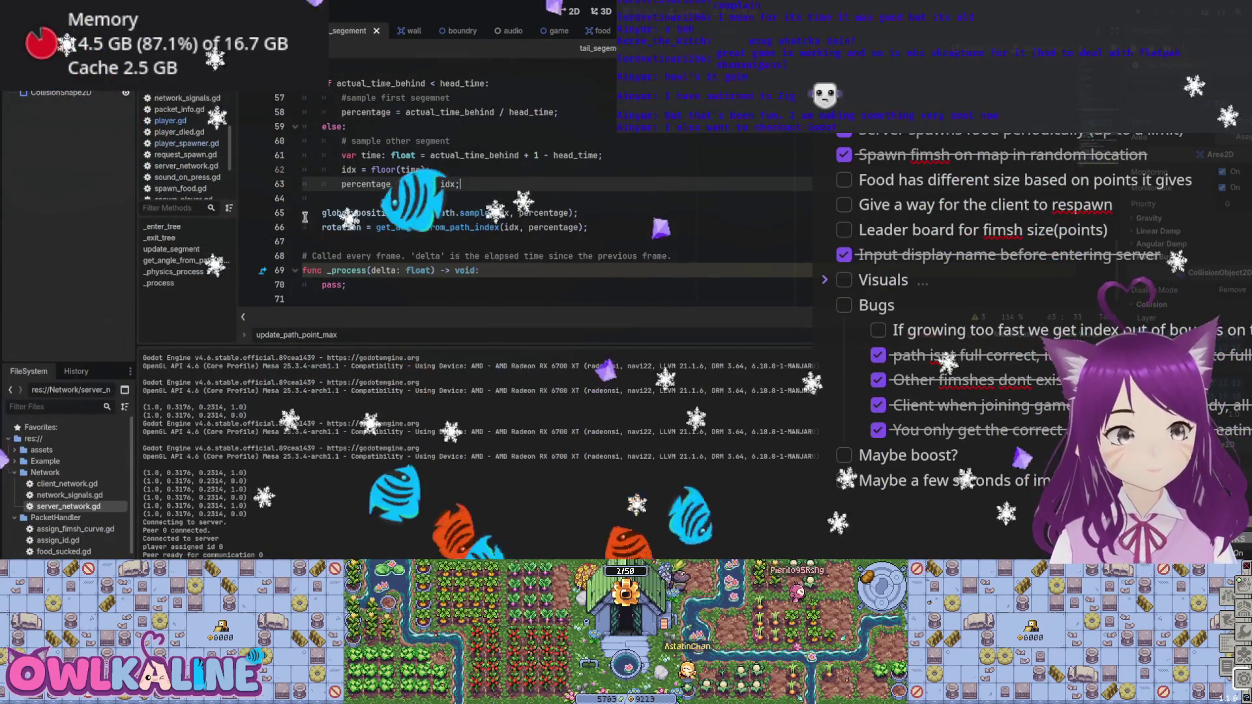
key(ctrl+s)
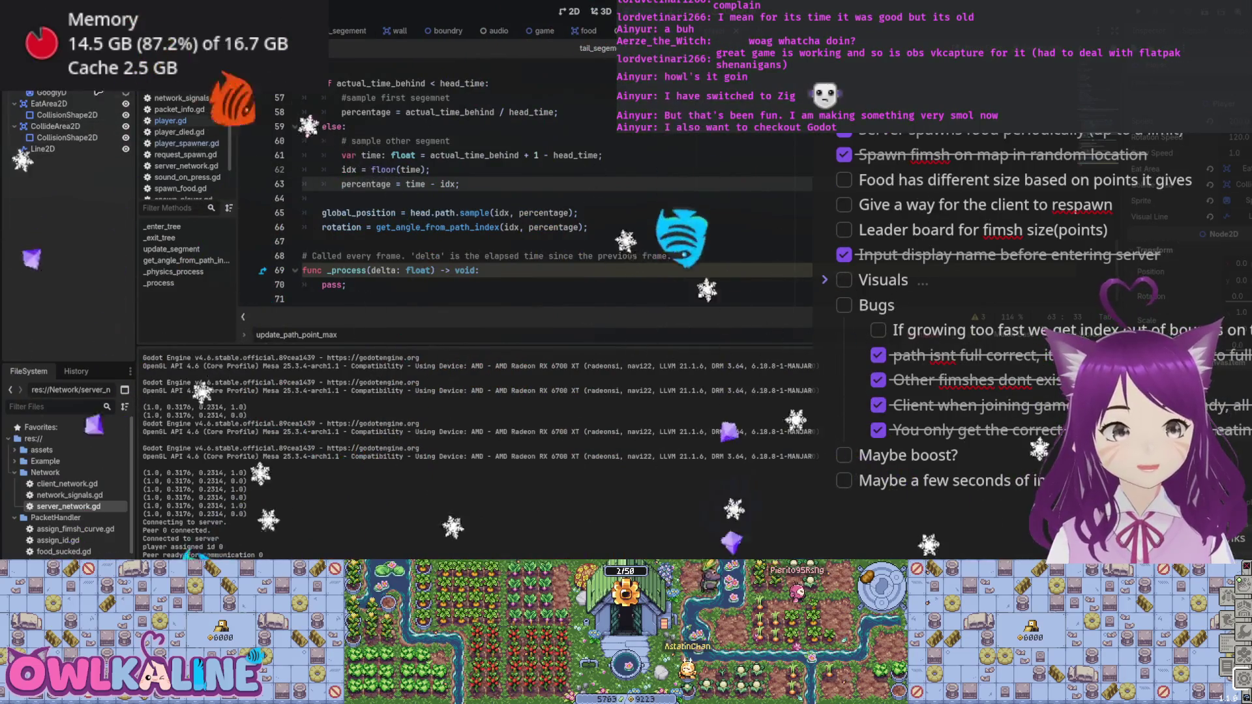
key(alt+Left)
Comment out add_tail's max_time_behind line 141 in player.gd, then return to tail_segement.gd.
scroll(439, 199, up, 6)
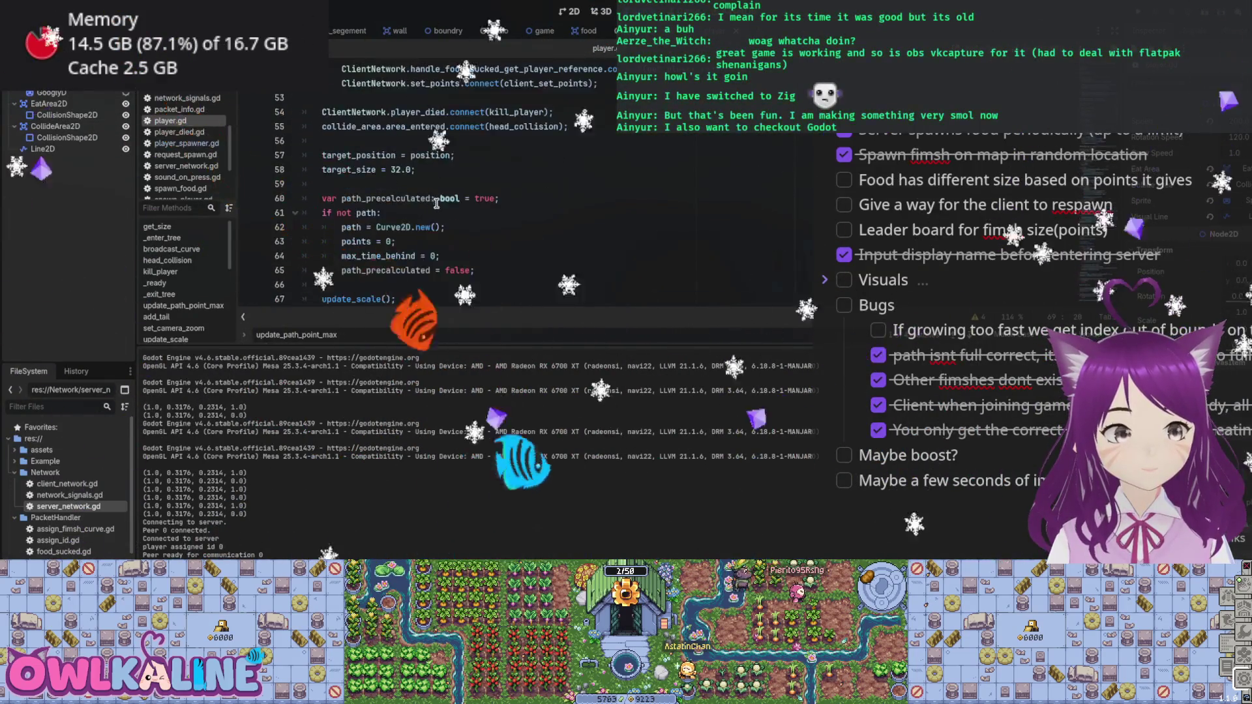
scroll(448, 222, down, 10)
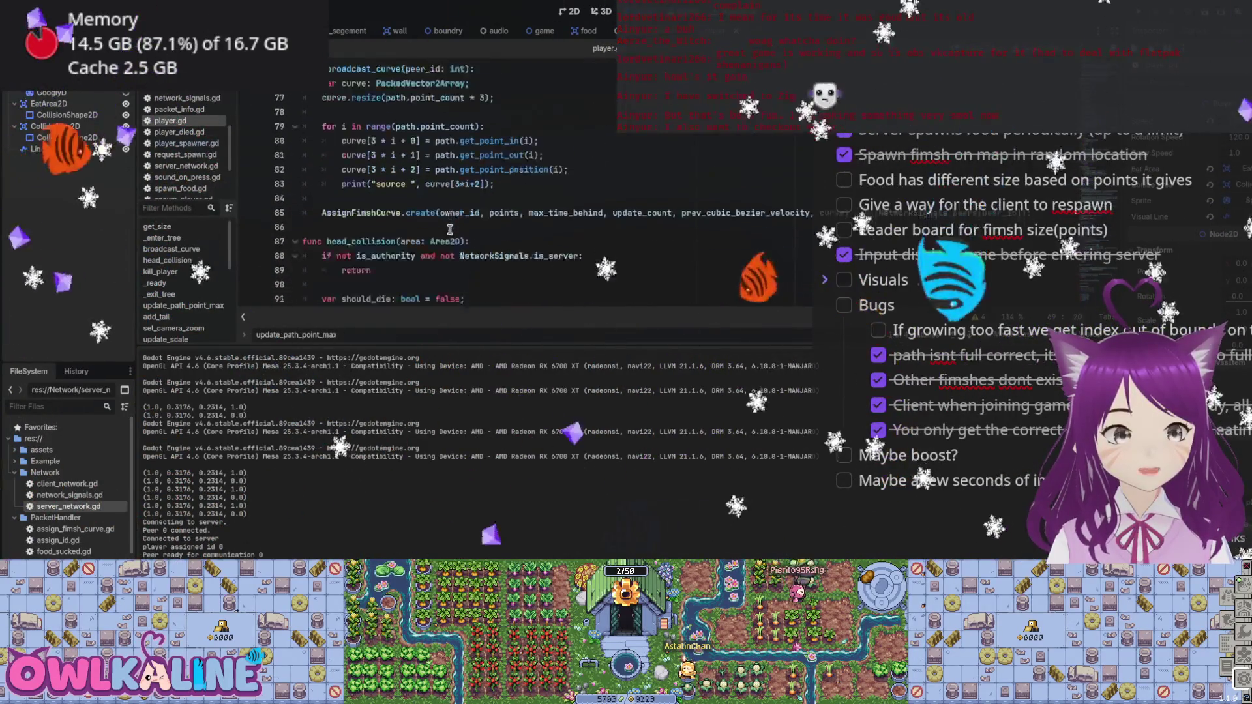
scroll(443, 230, down, 11)
scroll(435, 233, down, 11)
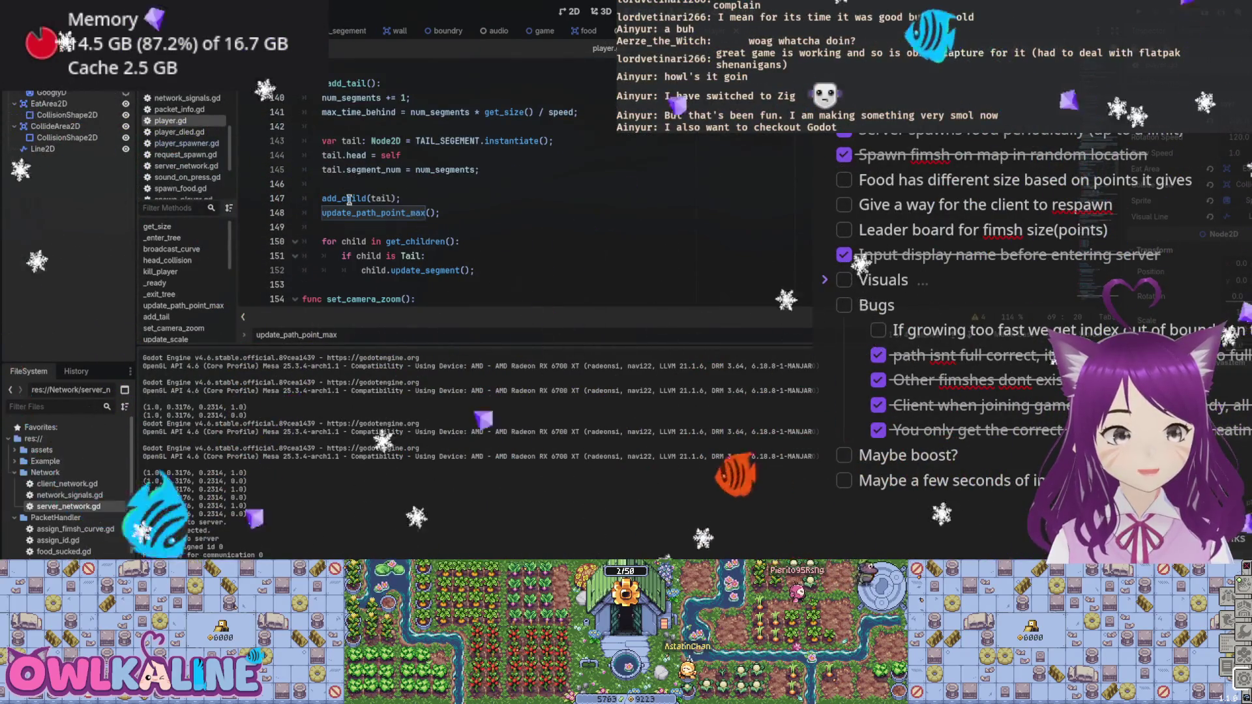
click(322, 112)
text(#)
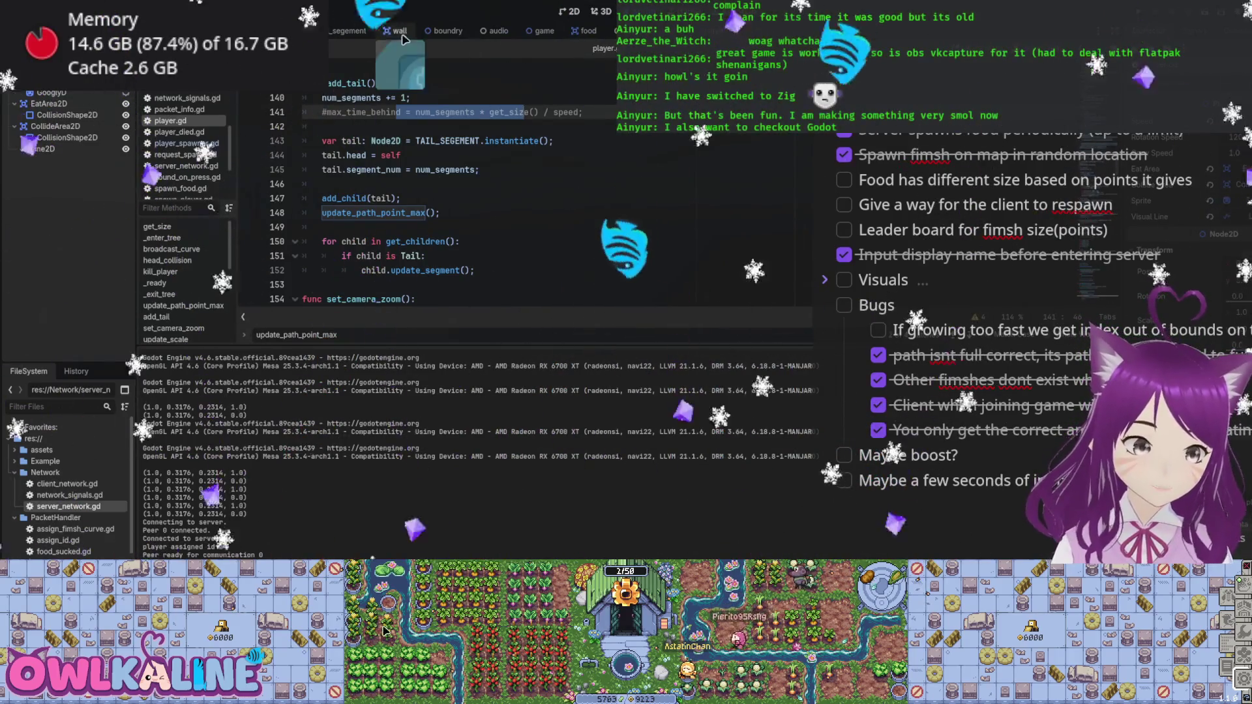
click(349, 31)
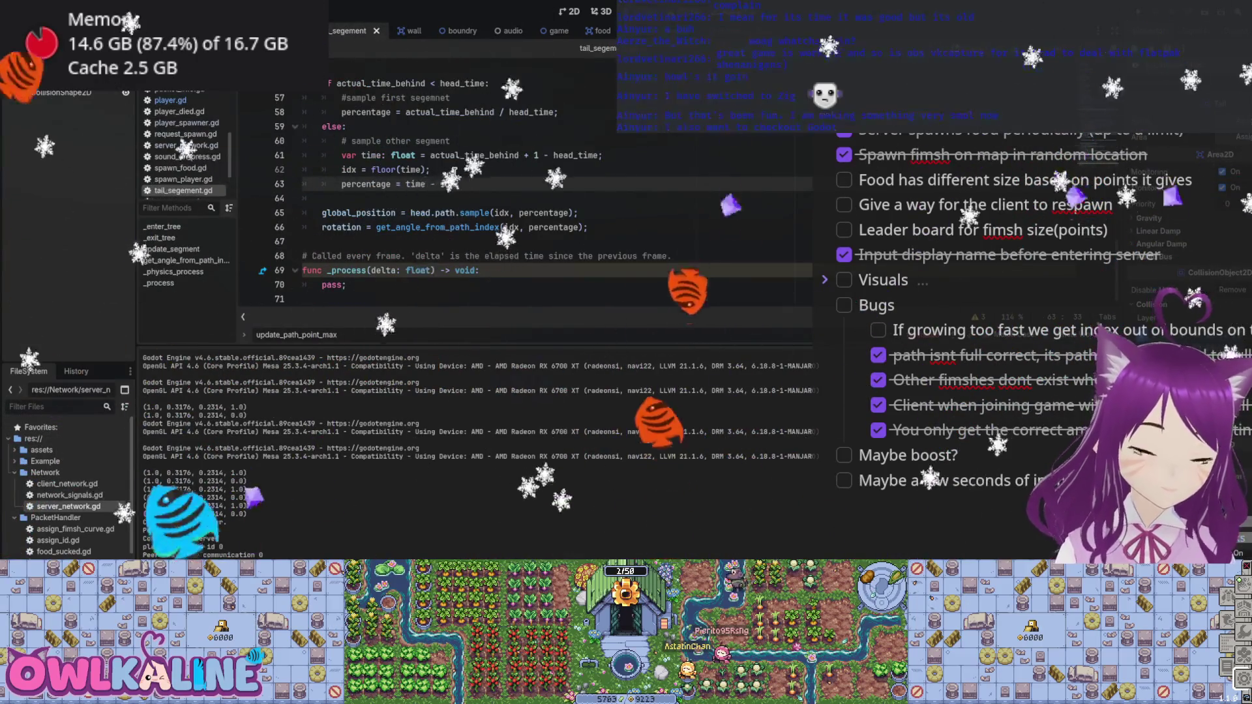
Inspect line 54's minf() capping time_behind by max_time_behind, then rerun the game.
scroll(488, 194, up, 4)
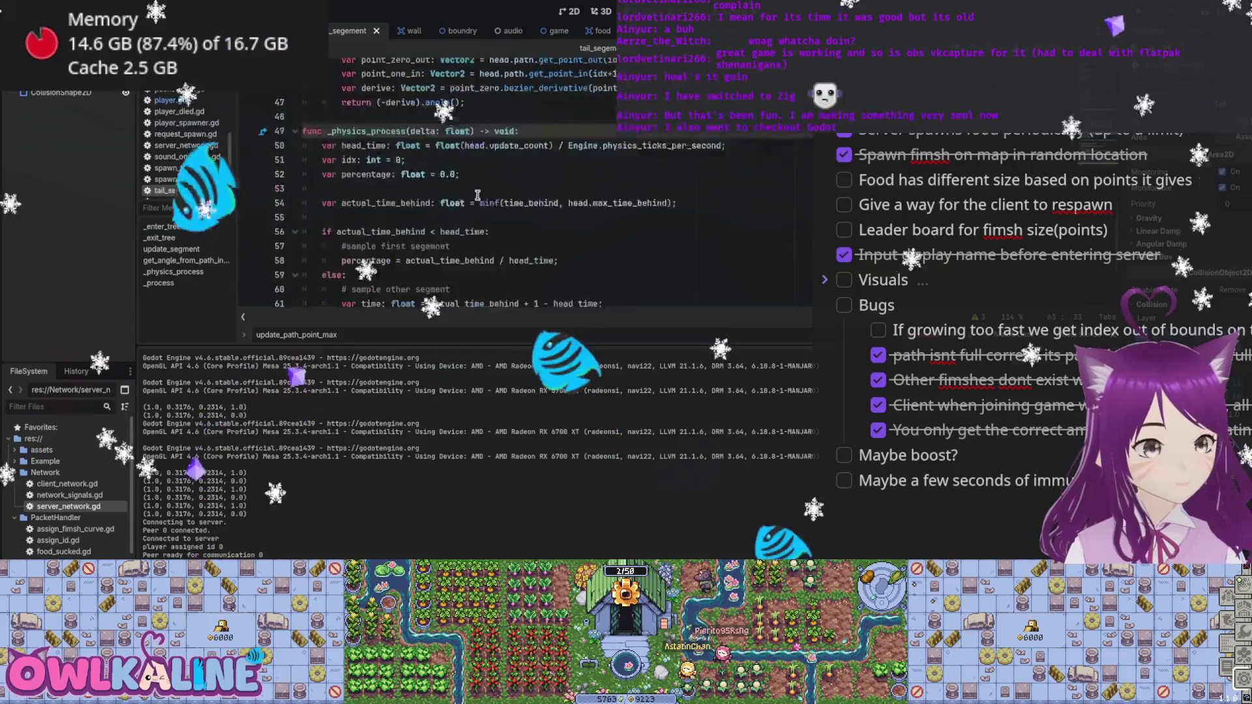
double_click(627, 227)
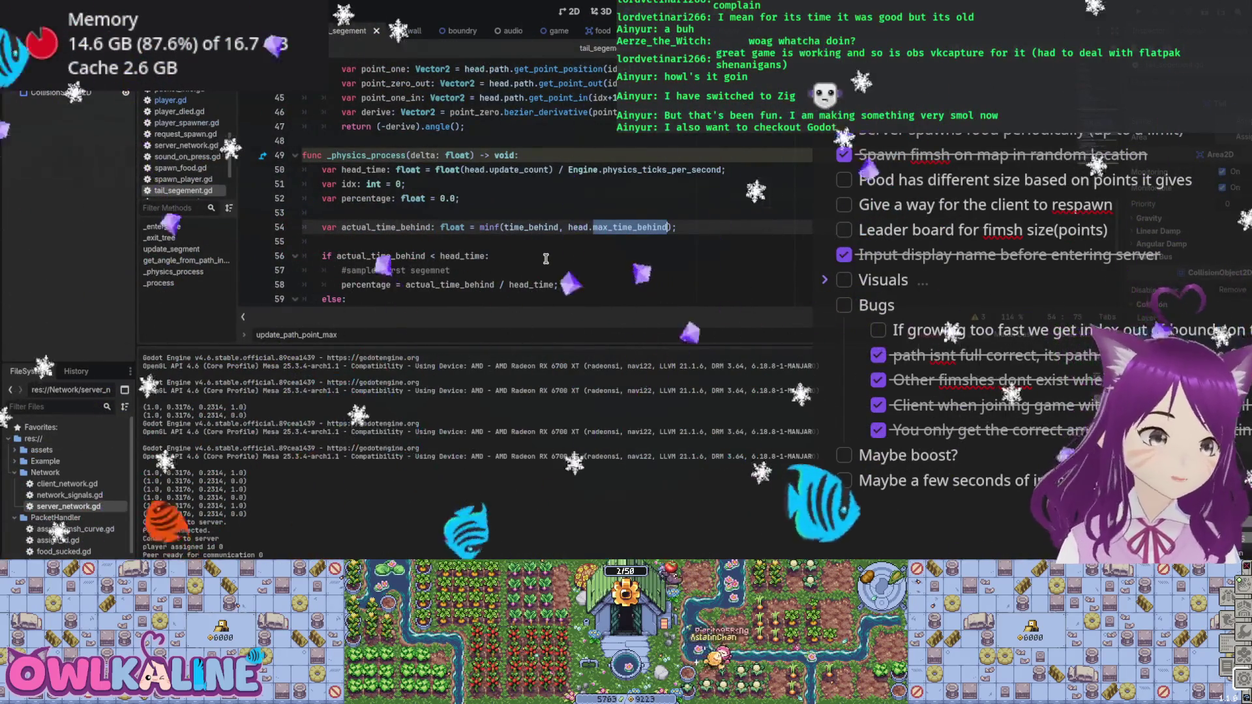
double_click(530, 227)
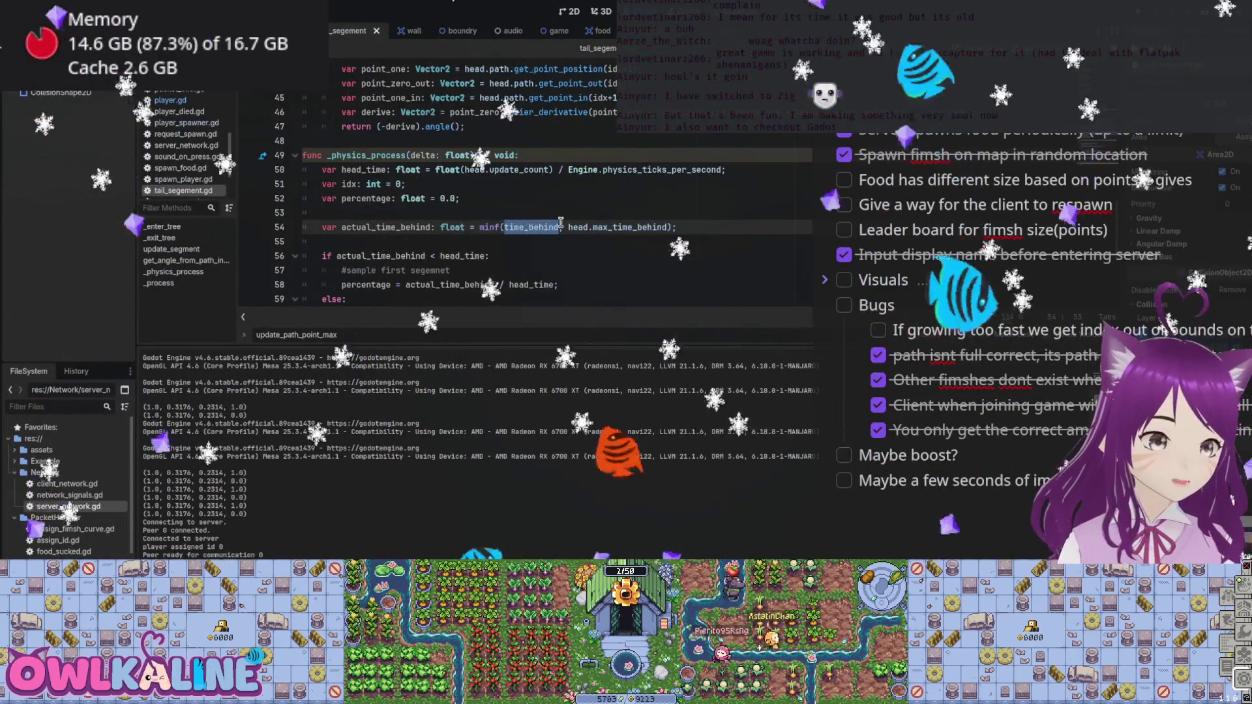
double_click(629, 228)
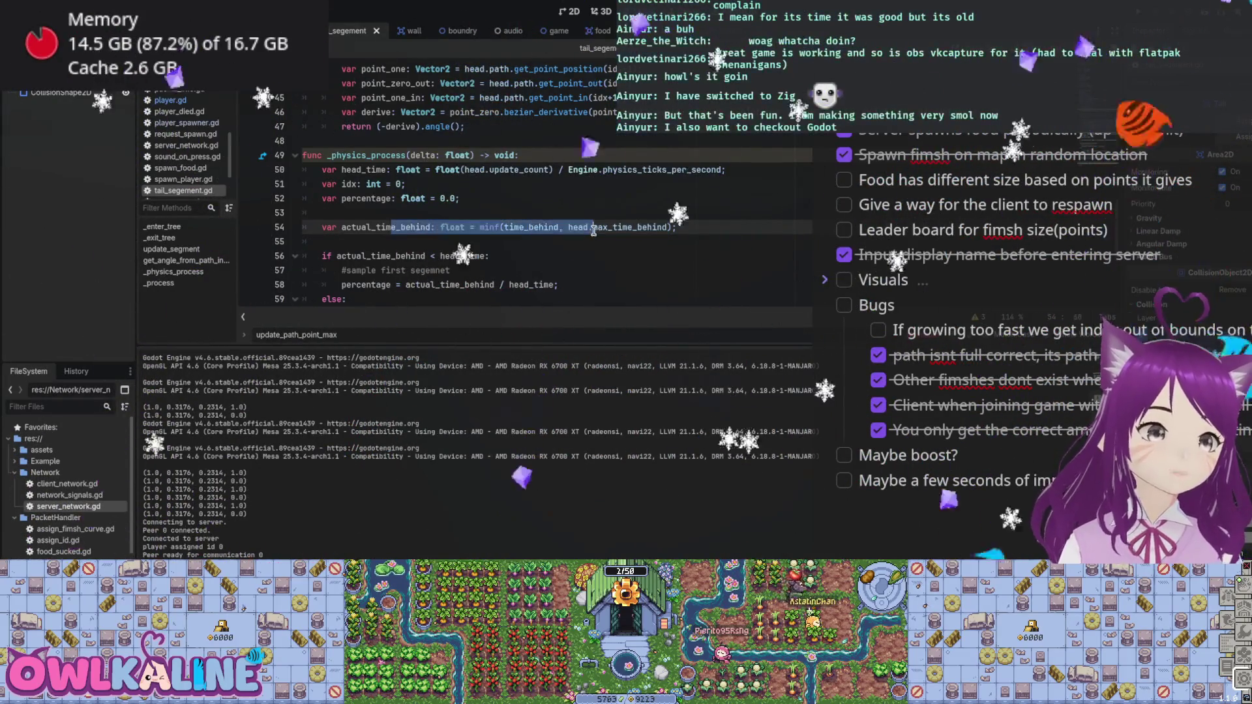
scroll(593, 230, down, 4)
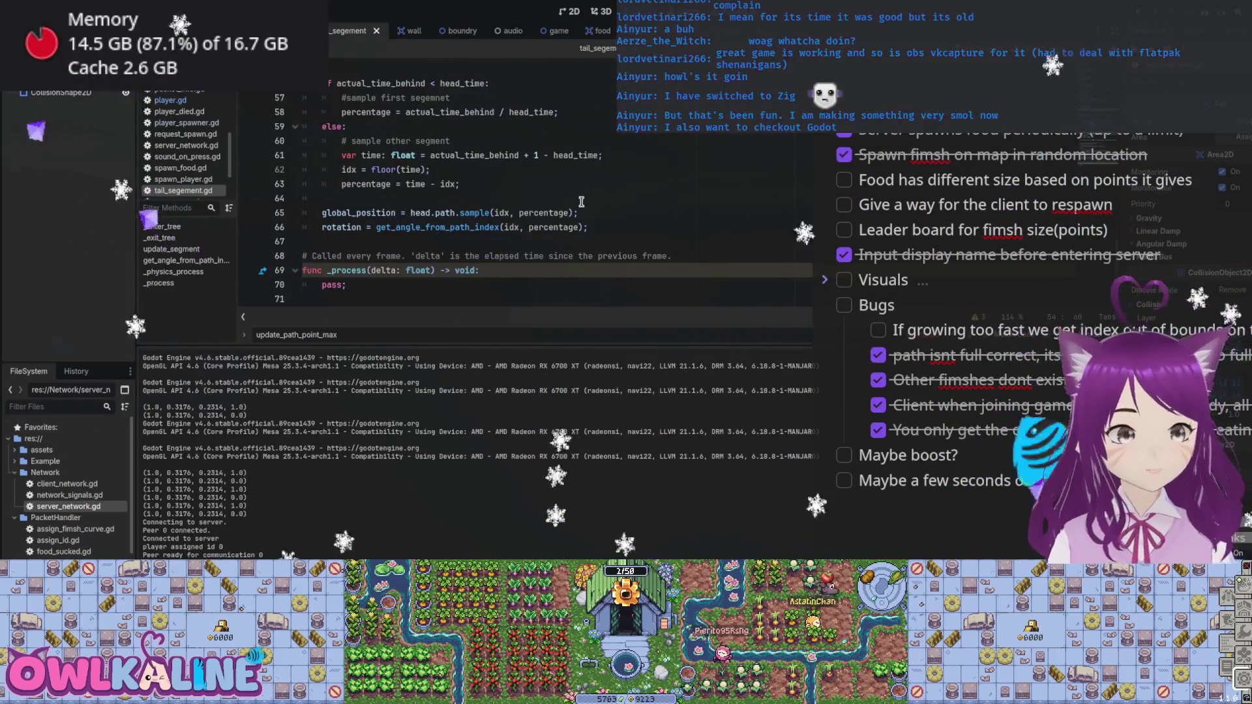
scroll(530, 201, up, 2)
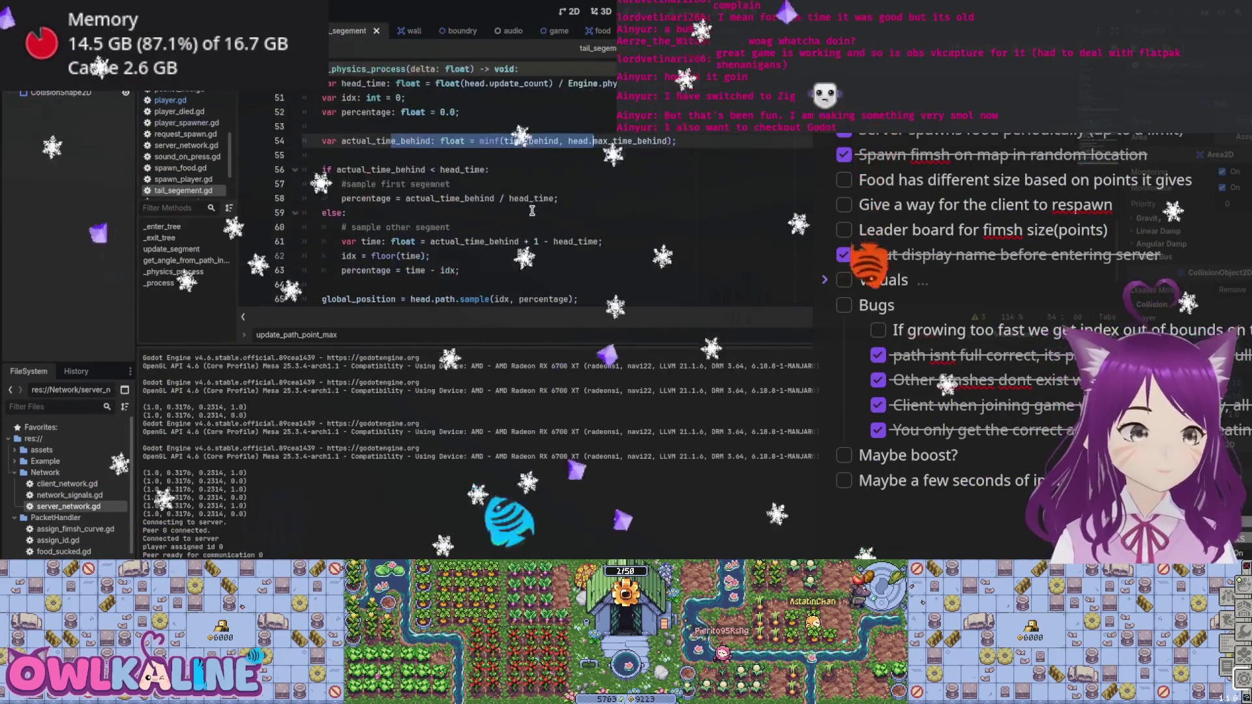
scroll(530, 202, down, 1)
click(522, 255)
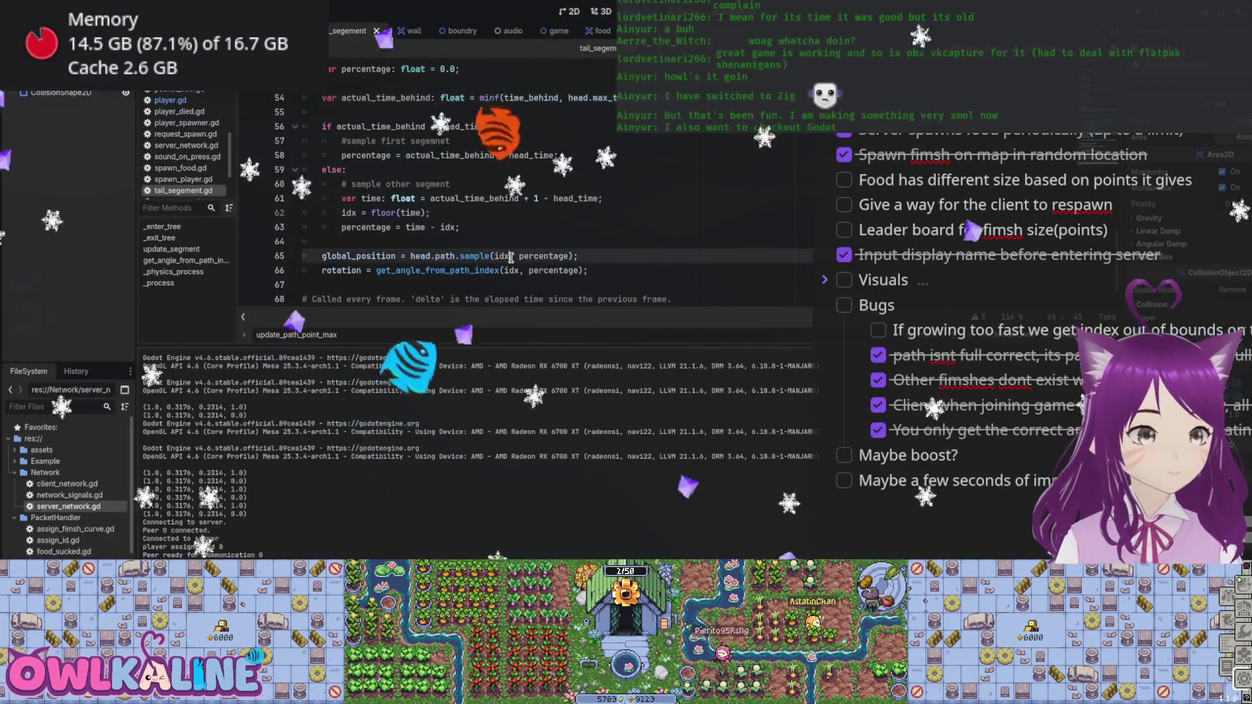
key(F5)
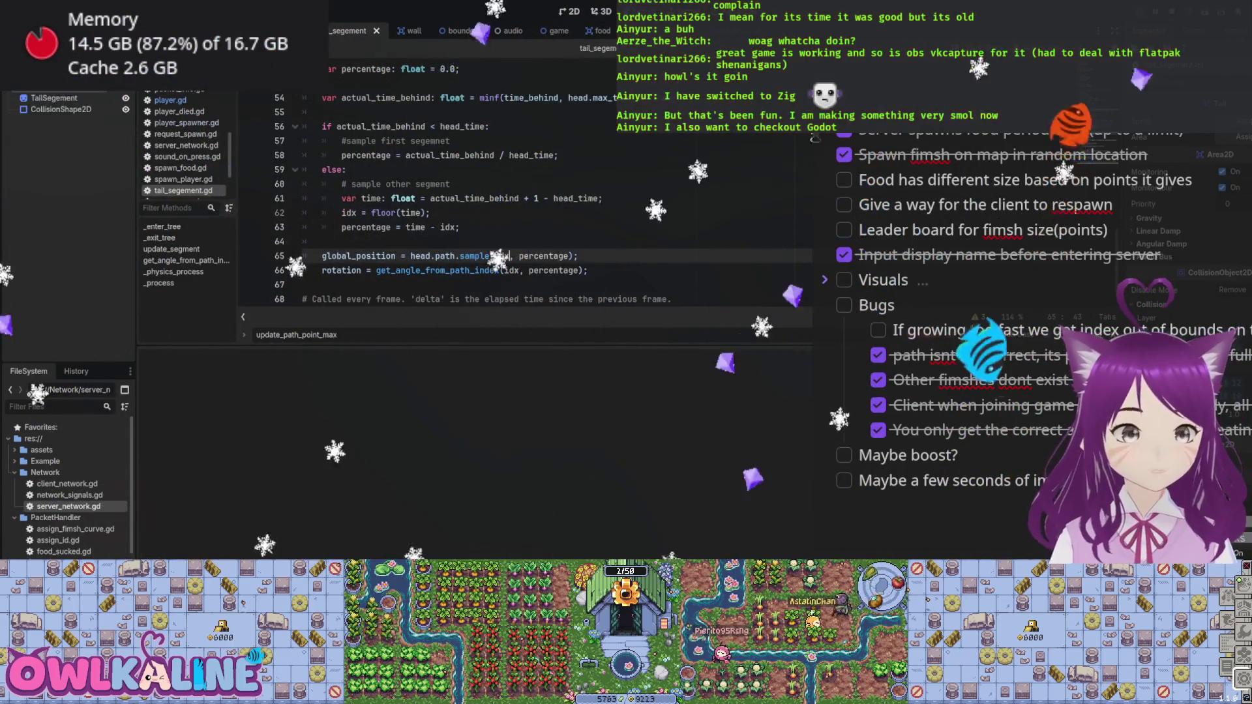